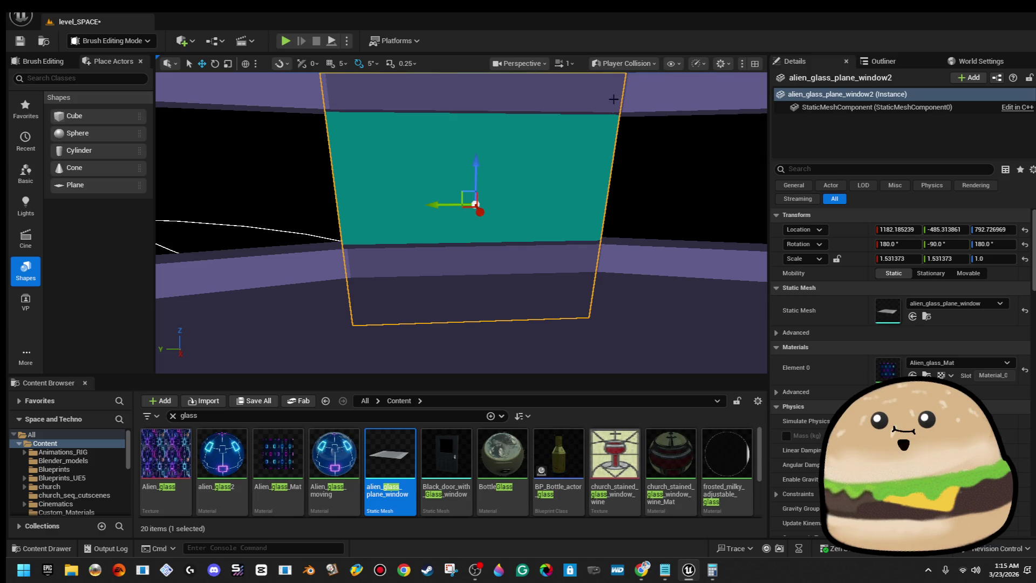
# Alt-drag copies of the alien glass pane along the curved wall, tilting the fourth copy to -10 degrees.
pyautogui.moveTo(485, 216)
pyautogui.mouseDown()
pyautogui.moveTo(594, 199)
pyautogui.moveTo(516, 124)
pyautogui.mouseUp()
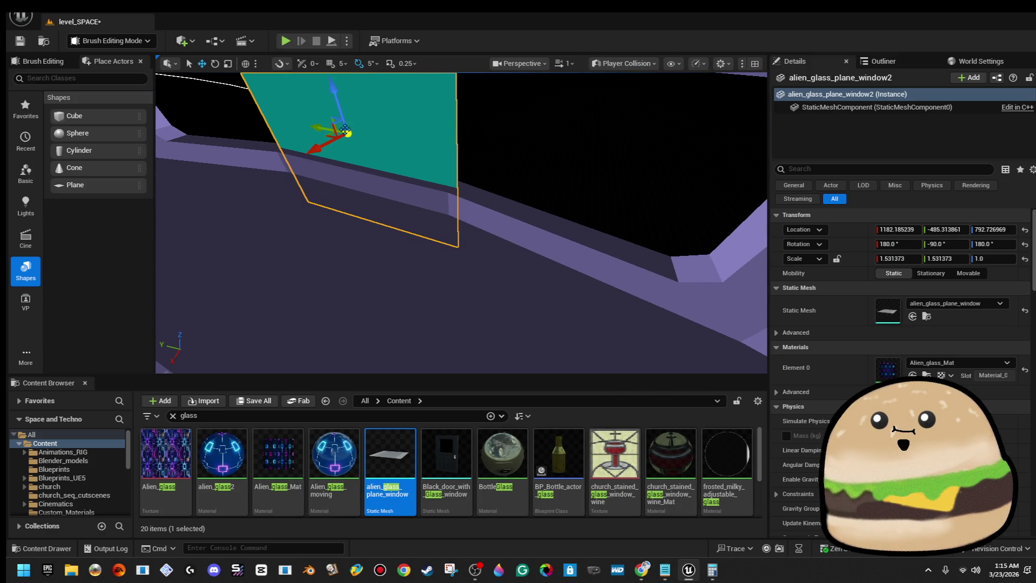
pyautogui.moveTo(316, 125)
pyautogui.keyDown('alt'); pyautogui.mouseDown()
pyautogui.moveTo(567, 174)
pyautogui.moveTo(583, 203)
pyautogui.moveTo(625, 221)
pyautogui.moveTo(582, 239)
pyautogui.mouseUp(); pyautogui.keyUp('alt')
pyautogui.press('w')
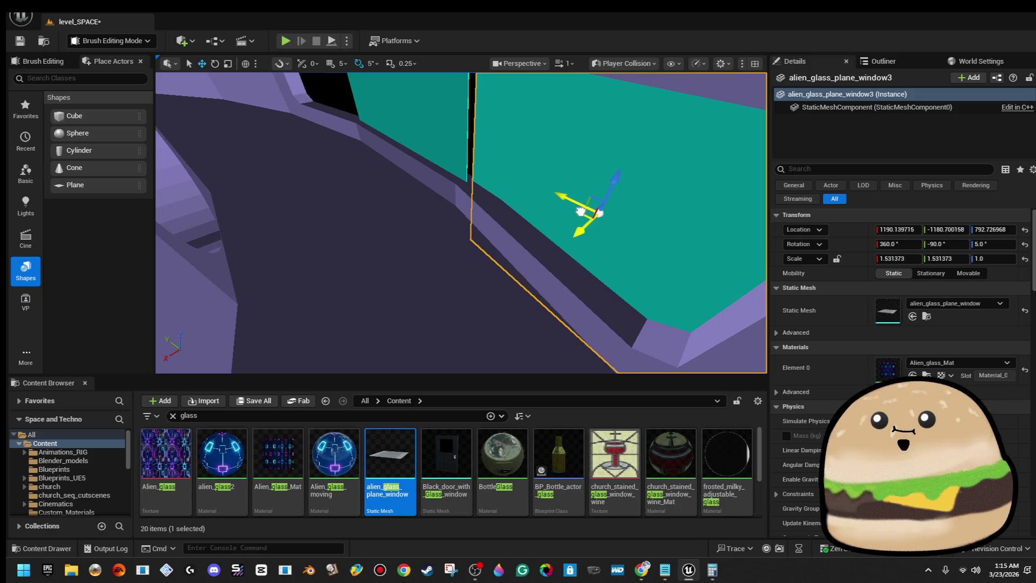
pyautogui.moveTo(571, 261)
pyautogui.mouseDown()
pyautogui.moveTo(537, 253)
pyautogui.moveTo(571, 262)
pyautogui.mouseUp()
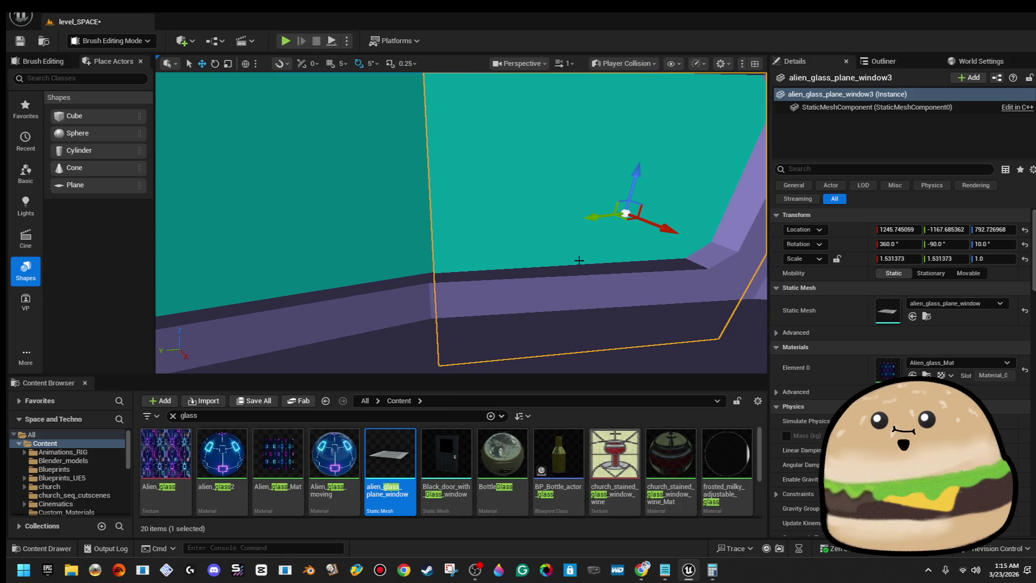
pyautogui.moveTo(594, 218)
pyautogui.mouseDown()
pyautogui.moveTo(594, 191)
pyautogui.moveTo(594, 218)
pyautogui.moveTo(609, 228)
pyautogui.moveTo(283, 177)
pyautogui.mouseUp()
pyautogui.moveTo(334, 211); pyautogui.dragTo(334, 211)
pyautogui.moveTo(329, 296); pyautogui.dragTo(415, 275)
pyautogui.press('e')
pyautogui.click(619, 64)
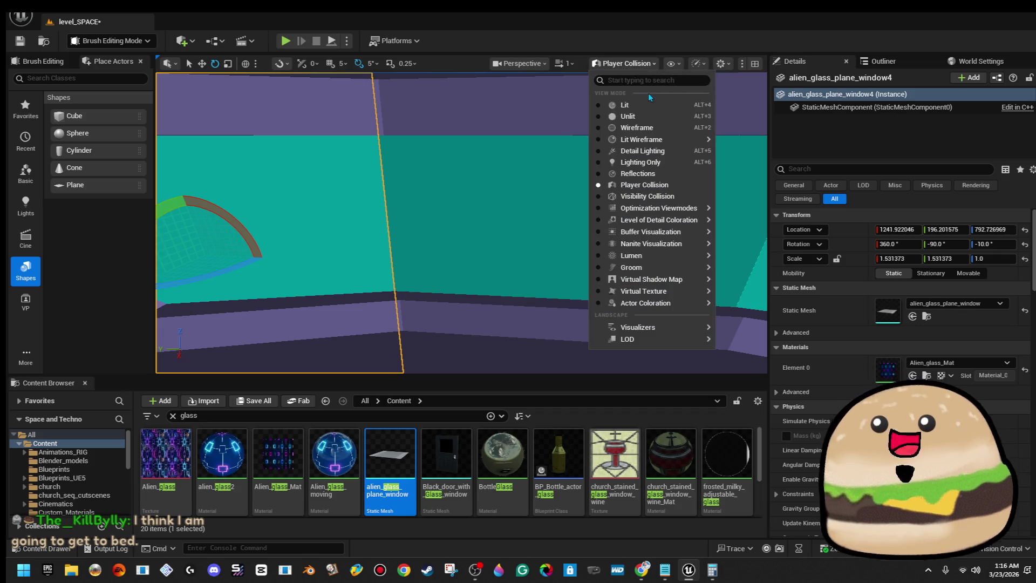
# Switch to Lit view and play-test the level from the corridor spot.
pyautogui.click(629, 104)
pyautogui.moveTo(415, 275); pyautogui.dragTo(416, 275)
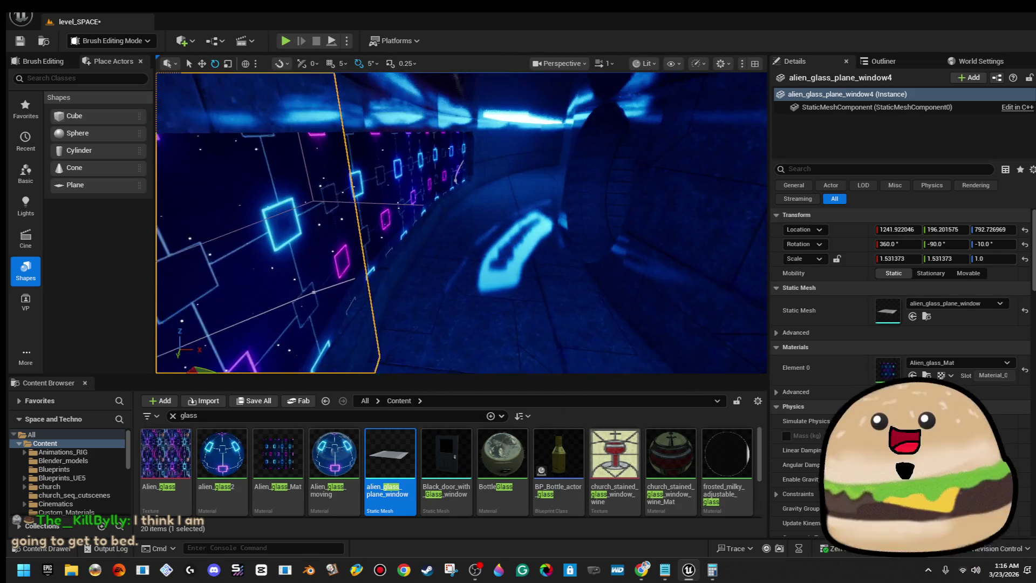
pyautogui.rightClick(576, 286)
pyautogui.rightClick(468, 286)
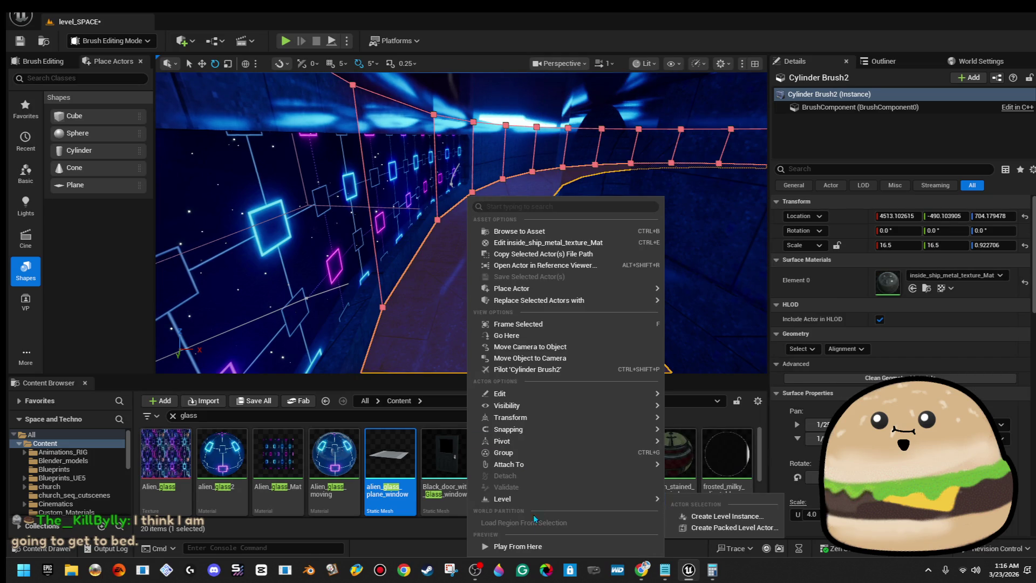
pyautogui.click(517, 546)
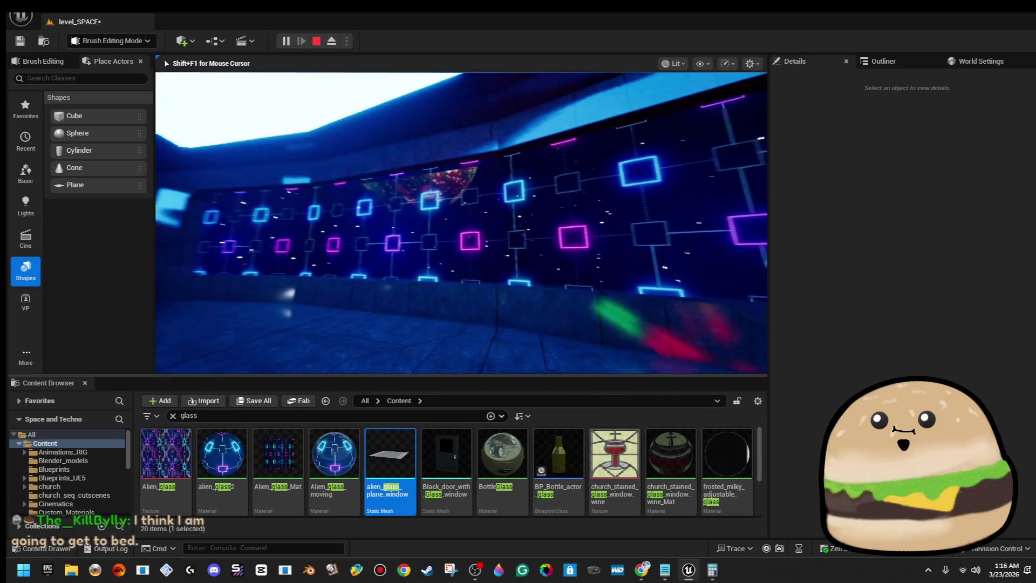
pyautogui.press('Escape')
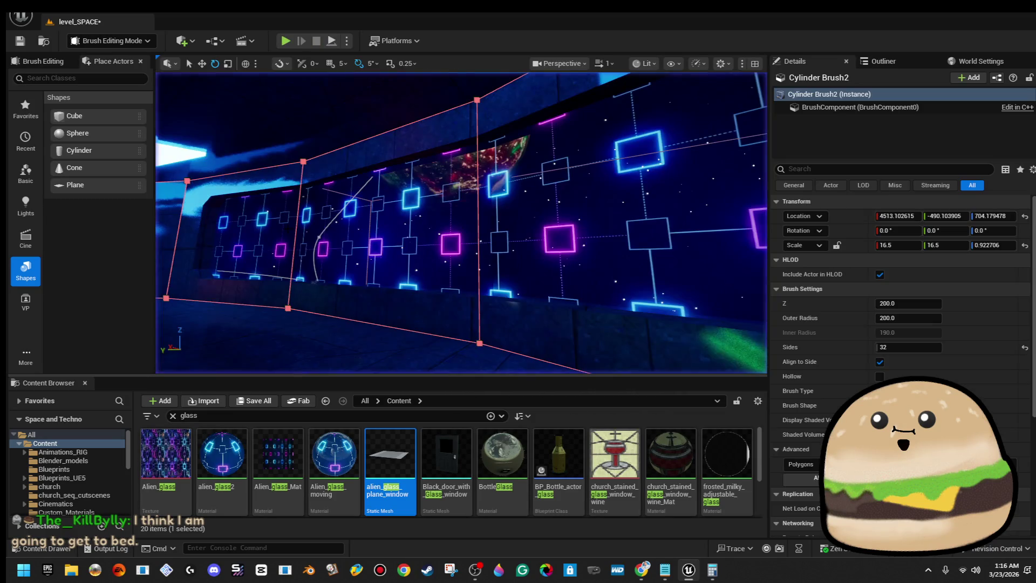
# Show Visibility Collision view and multi-select the glass panes on the wall.
pyautogui.click(645, 63)
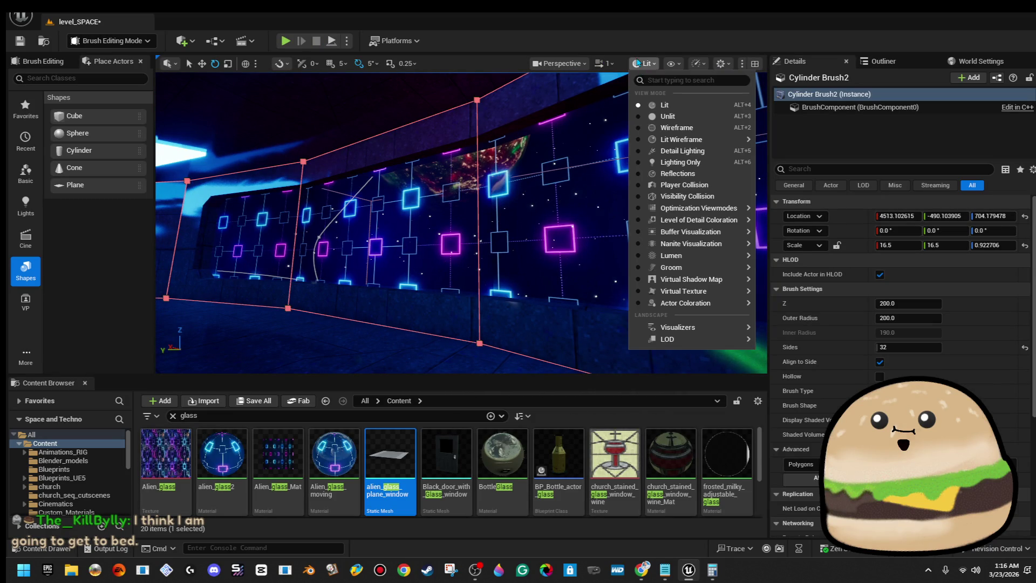
pyautogui.click(712, 198)
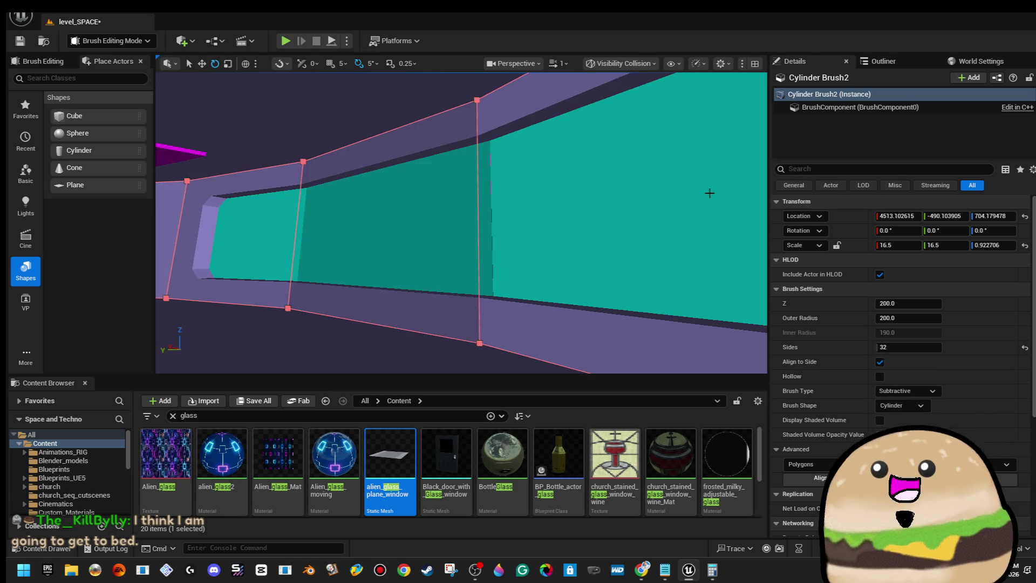
pyautogui.click(409, 220)
pyautogui.keyDown('ctrl'); pyautogui.click(401, 222); pyautogui.keyUp('ctrl')
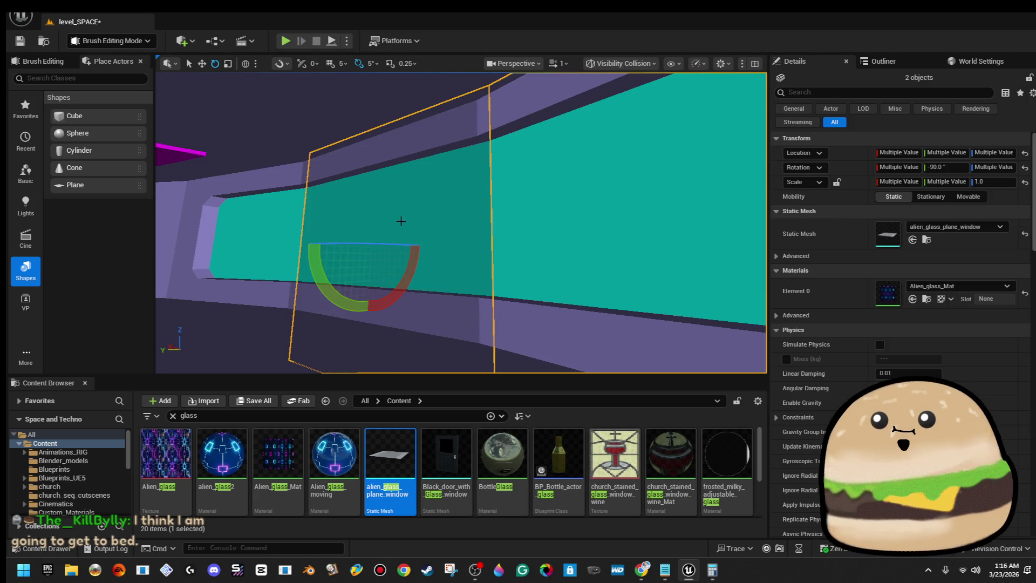
pyautogui.keyDown('ctrl'); pyautogui.click(268, 230); pyautogui.keyUp('ctrl')
pyautogui.click(649, 67)
pyautogui.press('Escape')
# Return to Lit view, lower the three selected glass panes, and fly around to inspect them.
pyautogui.hotkey('alt', '4')
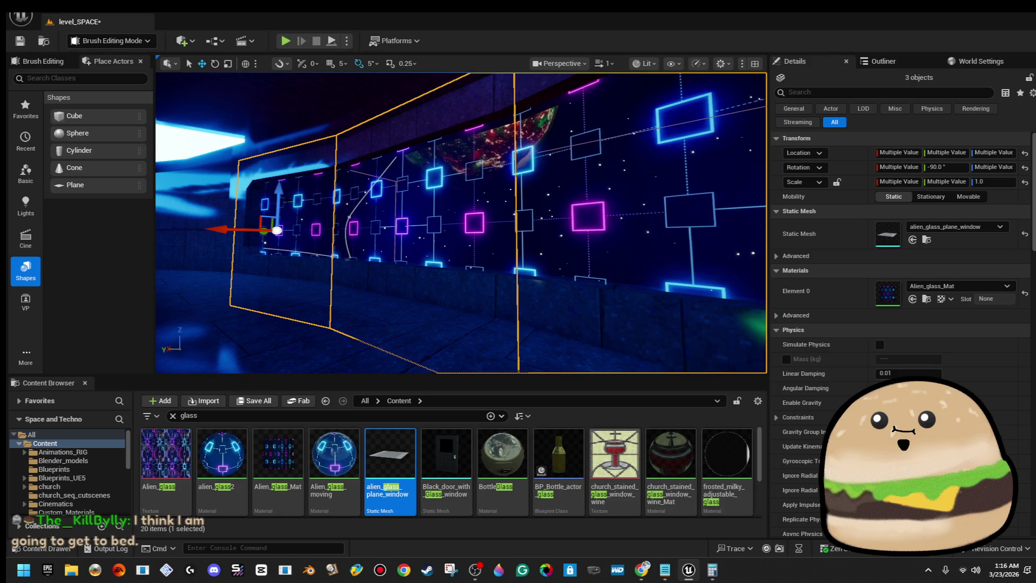
pyautogui.moveTo(279, 195); pyautogui.dragTo(281, 212)
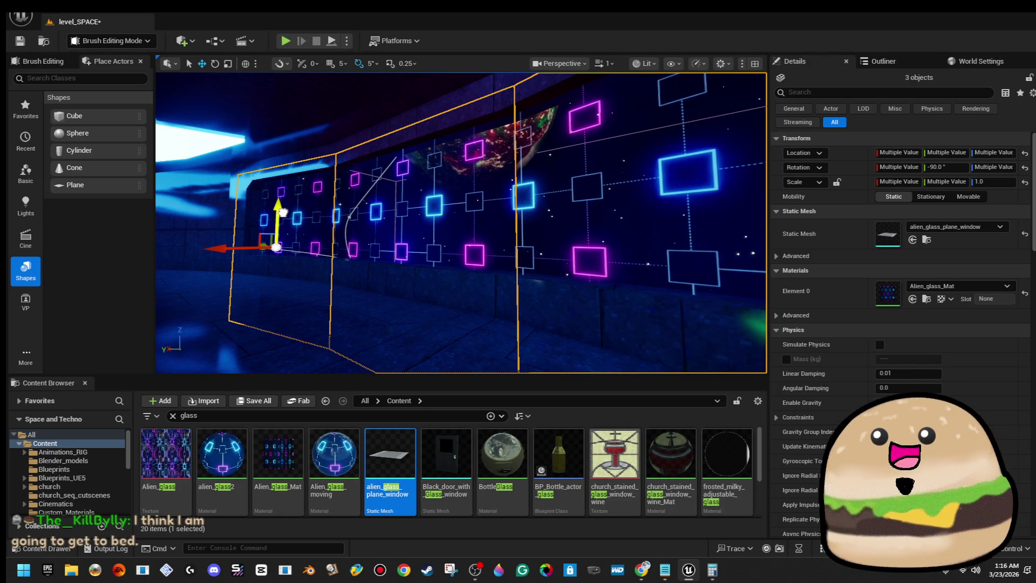
pyautogui.scroll(-10, 280, 211)
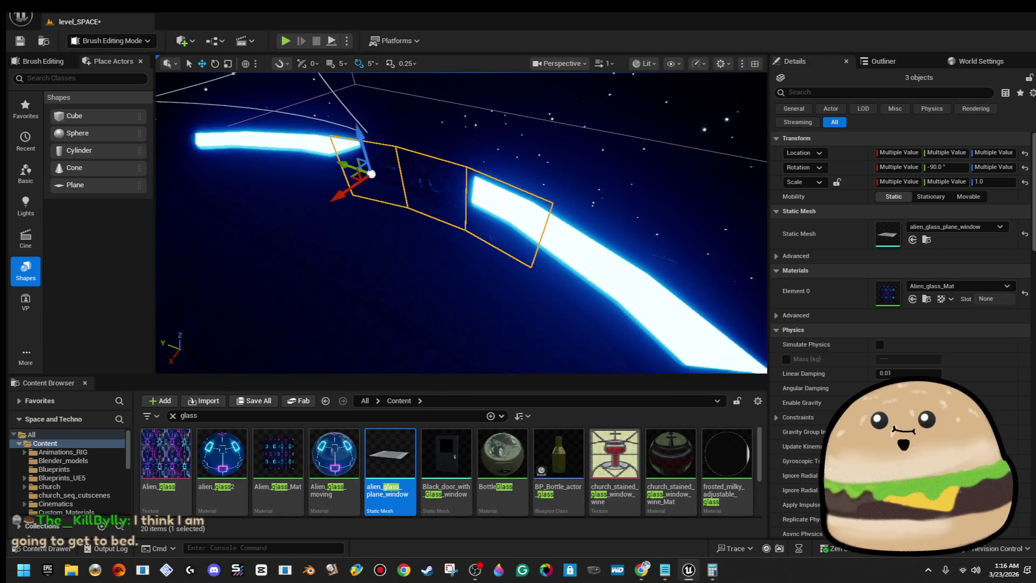
pyautogui.moveTo(281, 211); pyautogui.dragTo(373, 212)
pyautogui.moveTo(555, 163); pyautogui.dragTo(518, 164)
pyautogui.moveTo(461, 222); pyautogui.dragTo(386, 222)
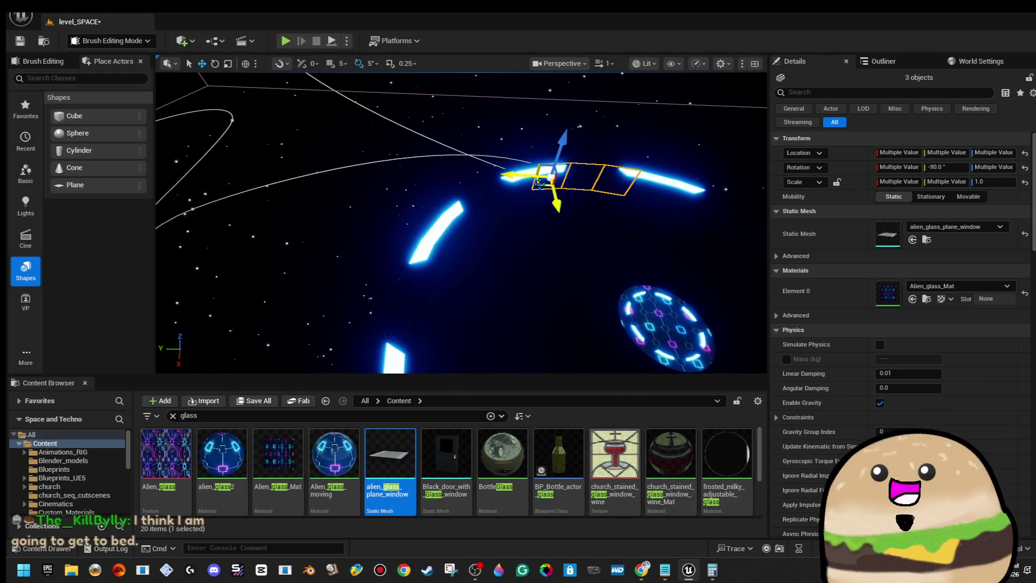
pyautogui.hotkey('ctrl', 'z')
pyautogui.moveTo(481, 289); pyautogui.dragTo(482, 289)
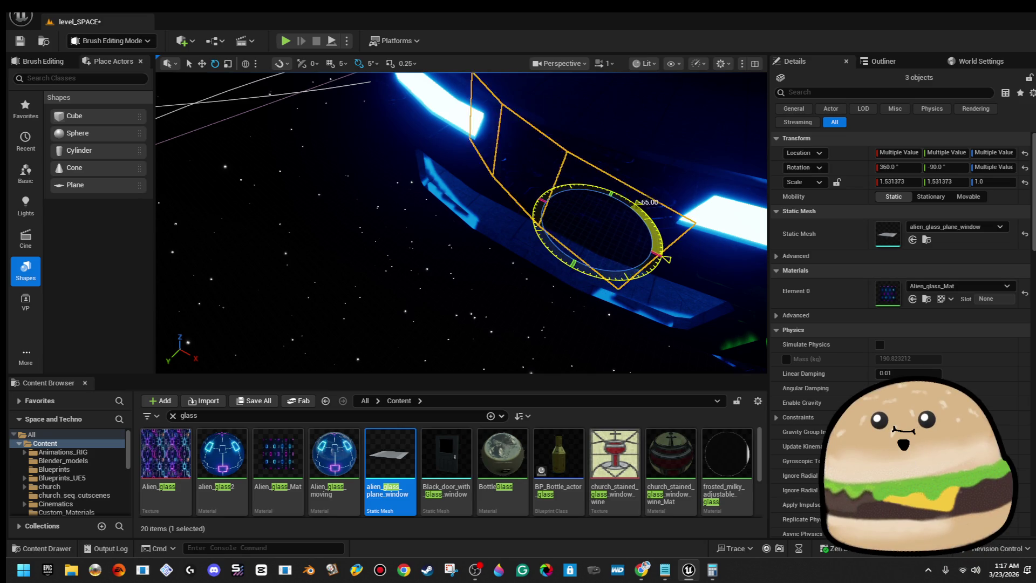
# Slide the three glass panes along the wall and fly back to view them.
pyautogui.moveTo(482, 289); pyautogui.dragTo(482, 290)
pyautogui.moveTo(547, 236); pyautogui.dragTo(548, 236)
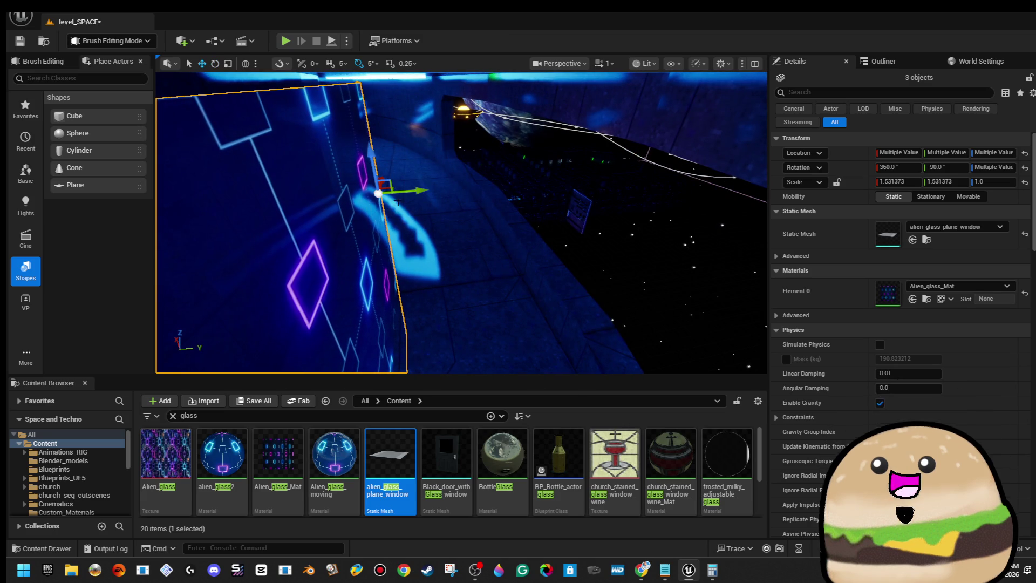
pyautogui.moveTo(418, 192); pyautogui.dragTo(519, 187)
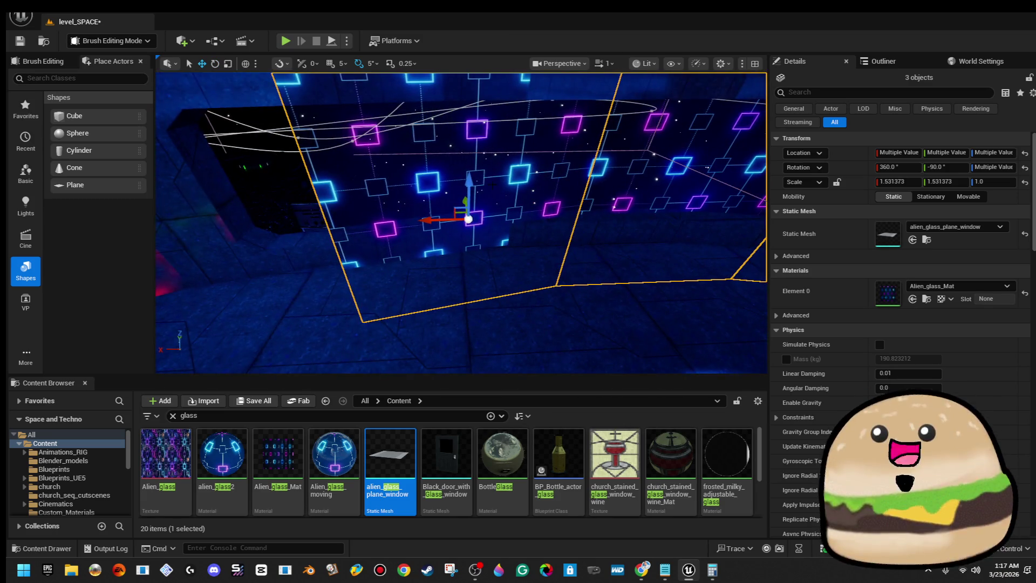
pyautogui.moveTo(430, 218); pyautogui.dragTo(323, 223)
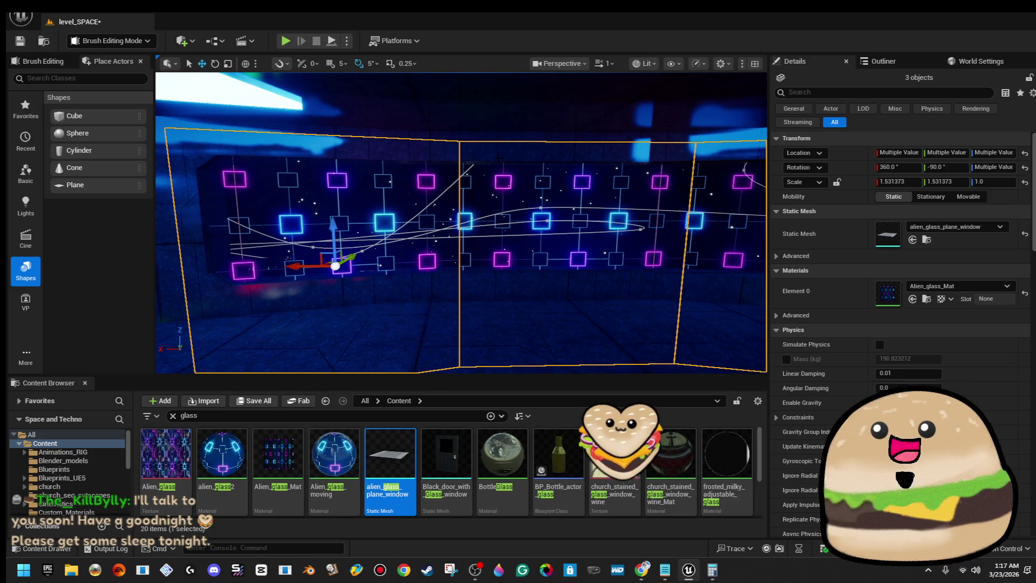
pyautogui.moveTo(323, 223); pyautogui.dragTo(324, 224)
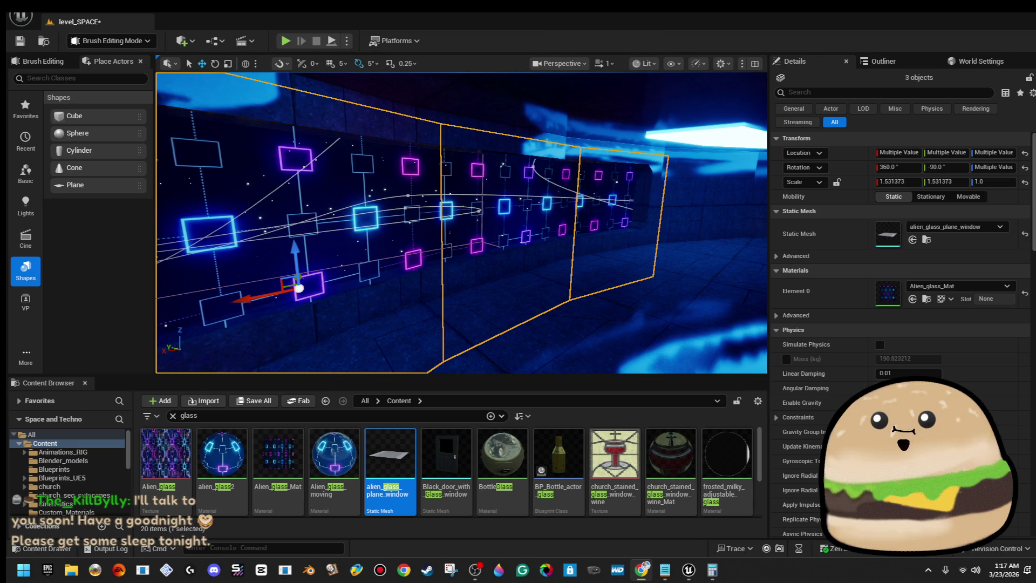
pyautogui.moveTo(680, 278)
pyautogui.mouseDown()
pyautogui.moveTo(609, 243)
pyautogui.moveTo(453, 263)
pyautogui.moveTo(556, 281)
pyautogui.mouseUp()
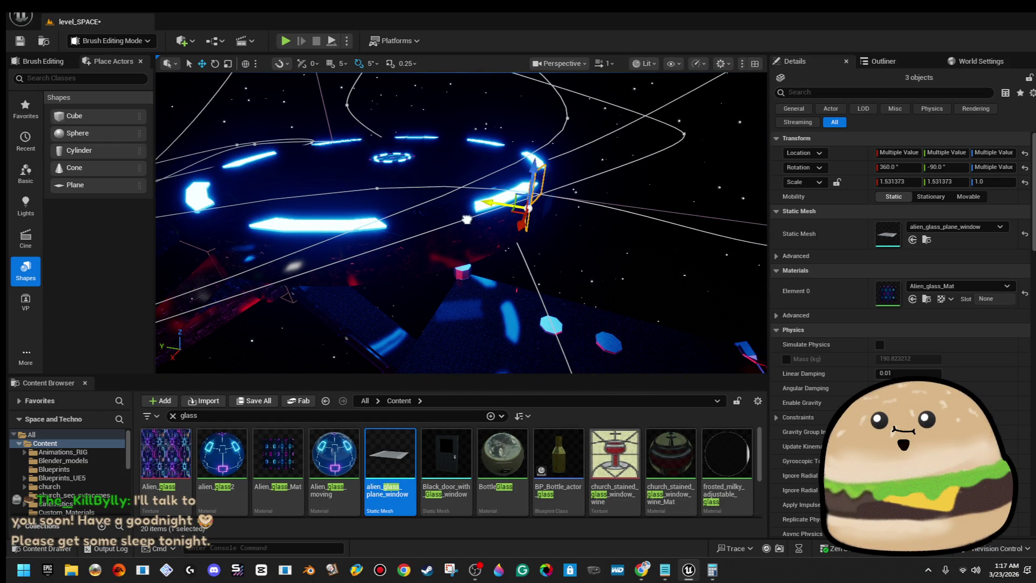
pyautogui.moveTo(556, 281); pyautogui.dragTo(510, 287)
# Rotate the three glass panes to -150° yaw and frame them in the viewport.
pyautogui.press('e')
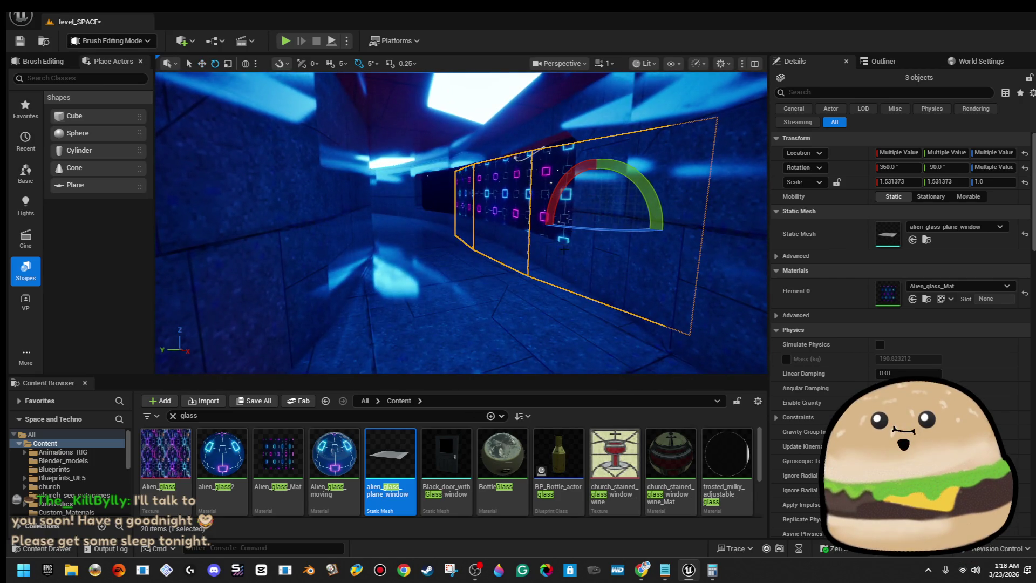
pyautogui.moveTo(603, 229); pyautogui.dragTo(669, 226)
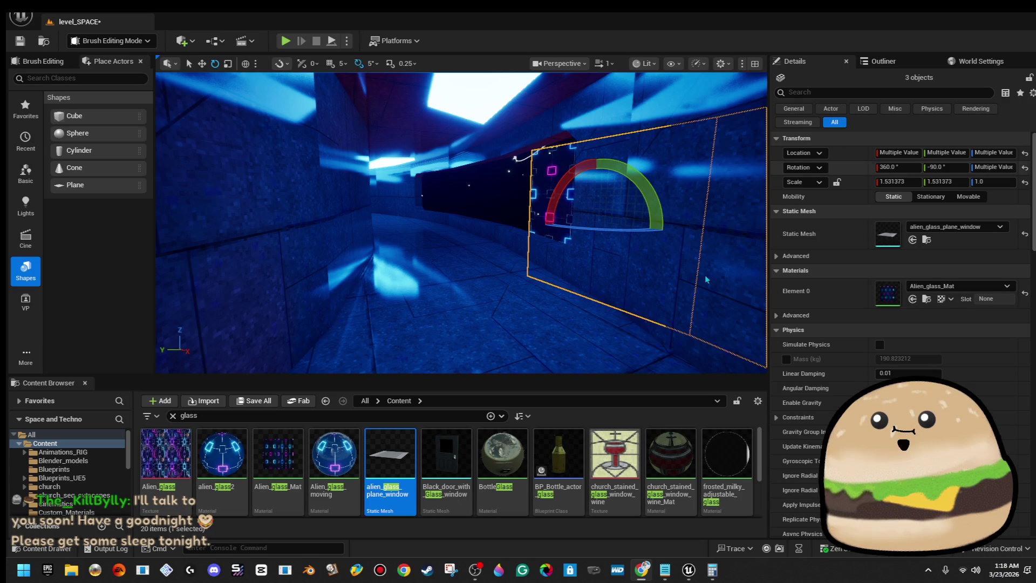
pyautogui.press('w')
pyautogui.press('f')
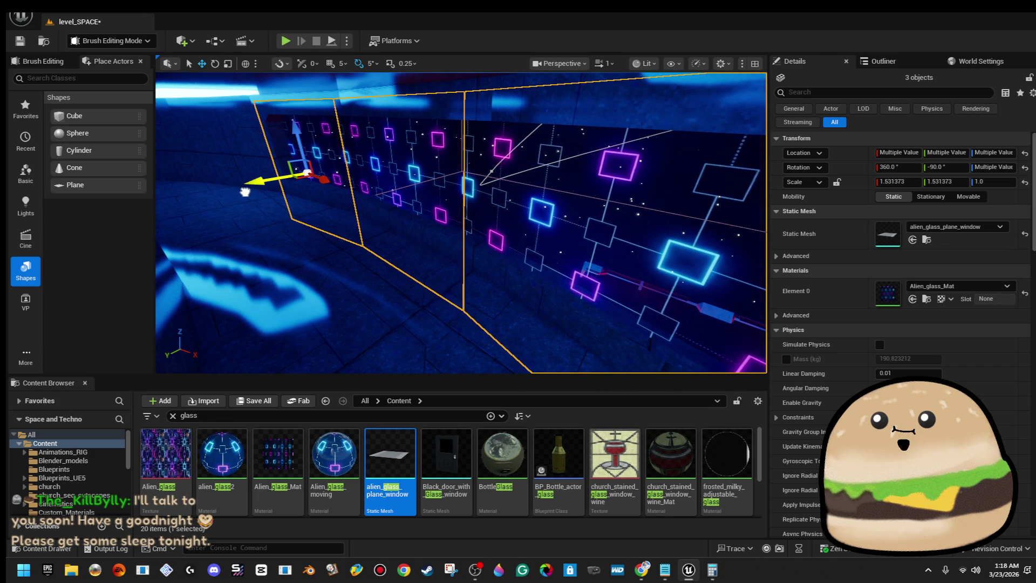
pyautogui.moveTo(242, 192)
pyautogui.mouseDown()
pyautogui.moveTo(259, 175)
pyautogui.moveTo(229, 194)
pyautogui.moveTo(318, 181)
pyautogui.moveTo(245, 191)
pyautogui.moveTo(256, 191)
pyautogui.mouseUp()
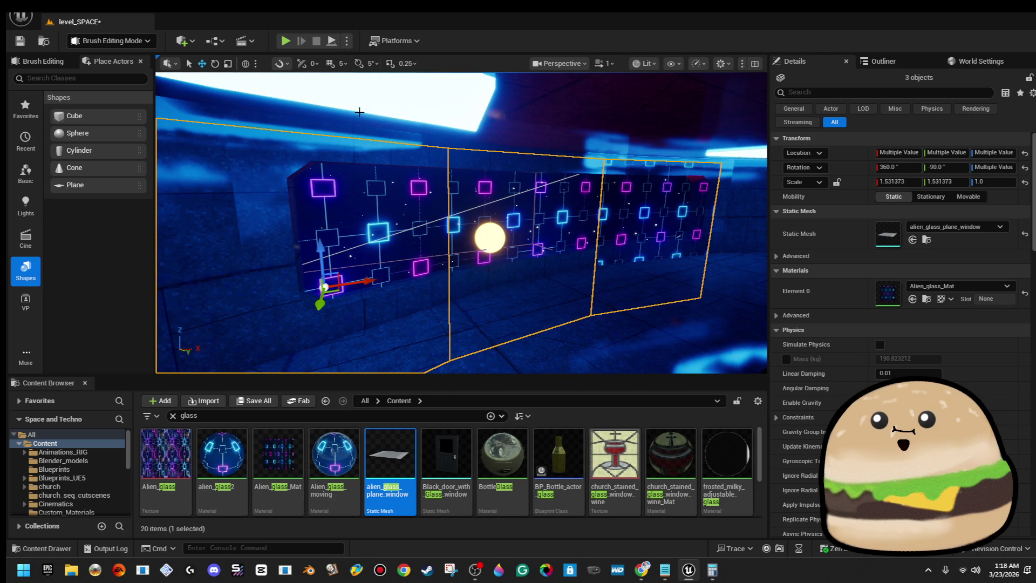
pyautogui.press('e')
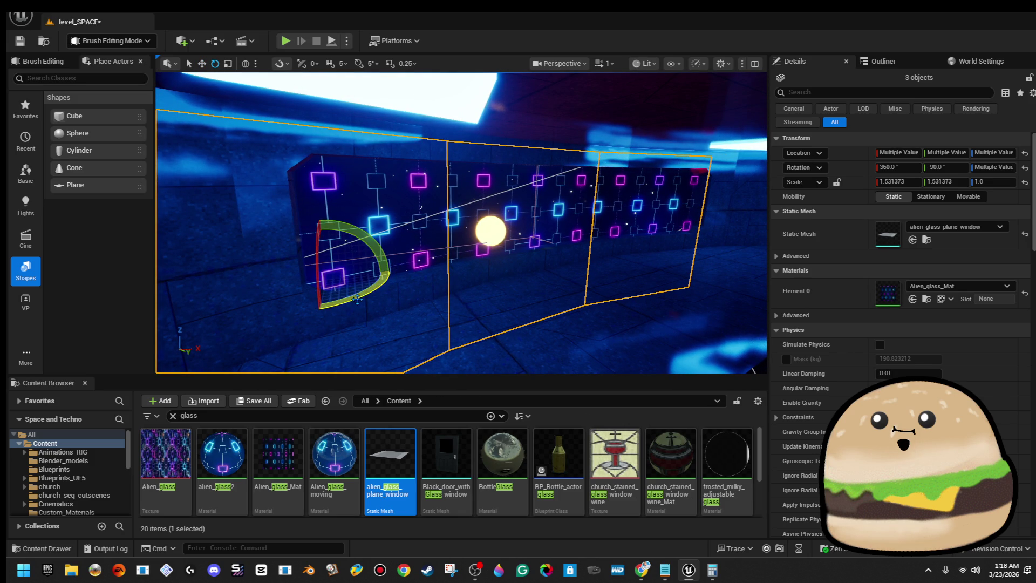
pyautogui.scroll(8, 396, 299)
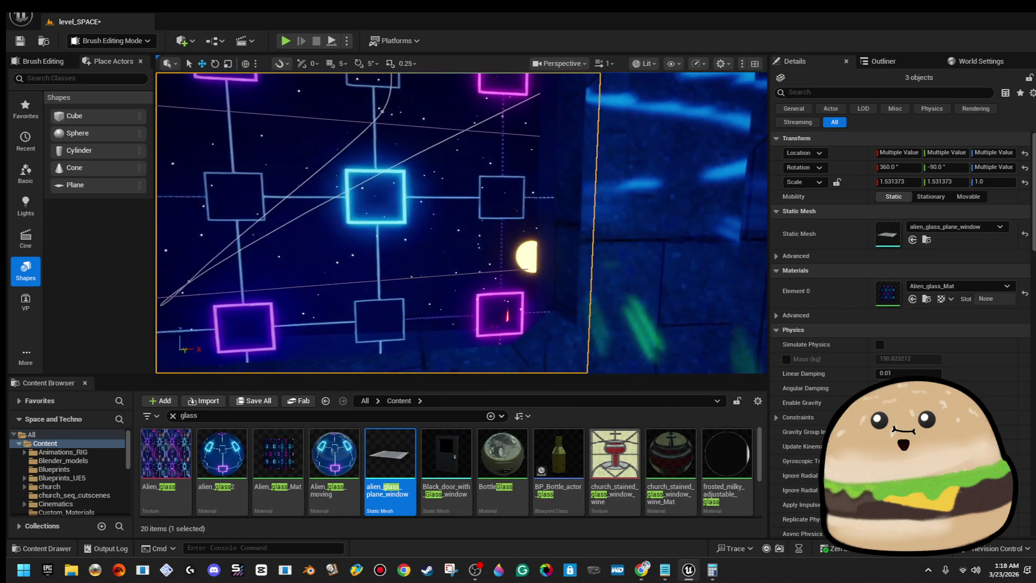
pyautogui.press('f')
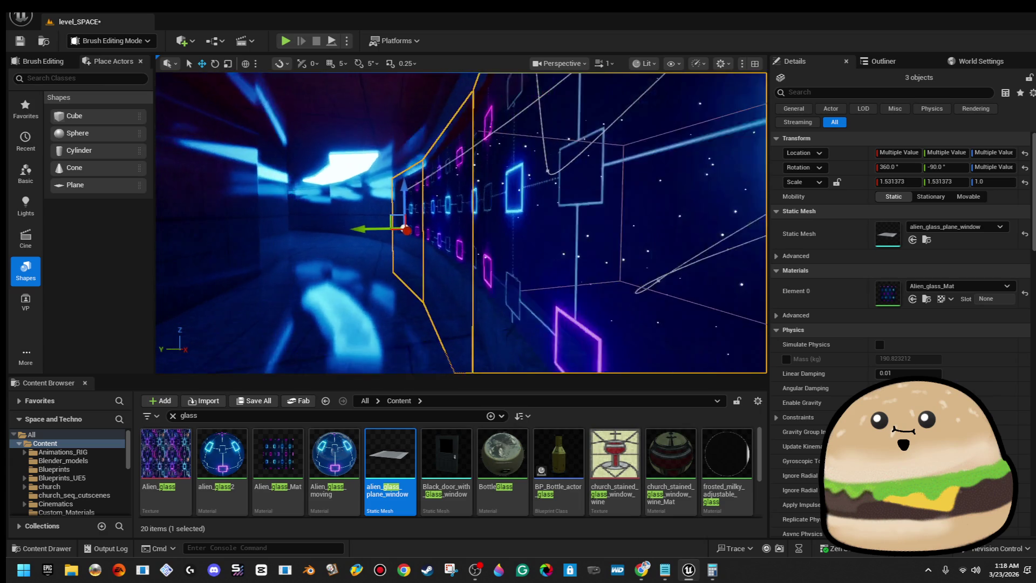
pyautogui.rightClick(335, 198)
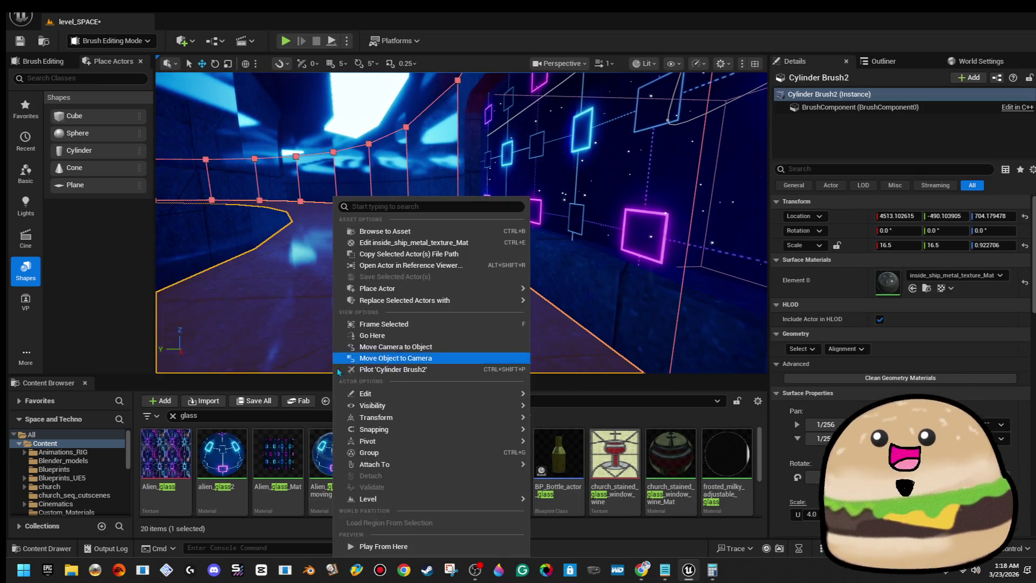
# Play from the corridor spot, walk through the level, then stop with Esc.
pyautogui.click(392, 545)
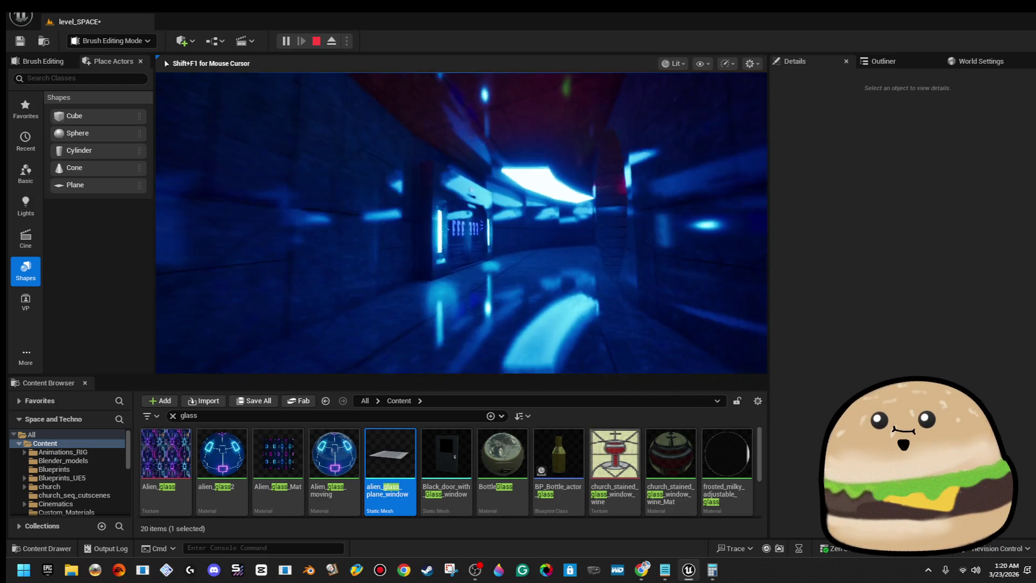
pyautogui.press('Escape')
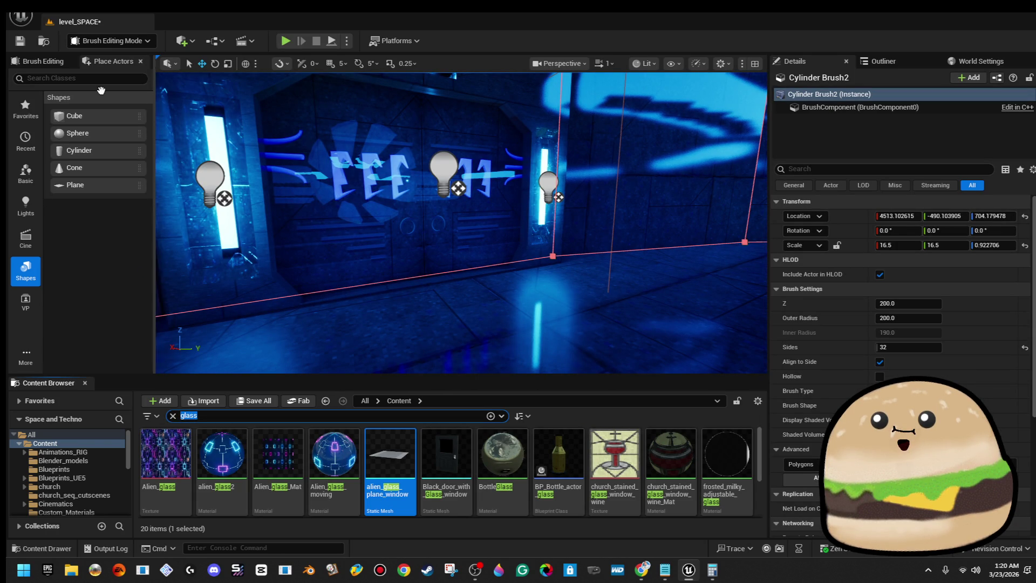
# Save level_SPACE and search the Content Browser for 'arror'.
pyautogui.click(20, 41)
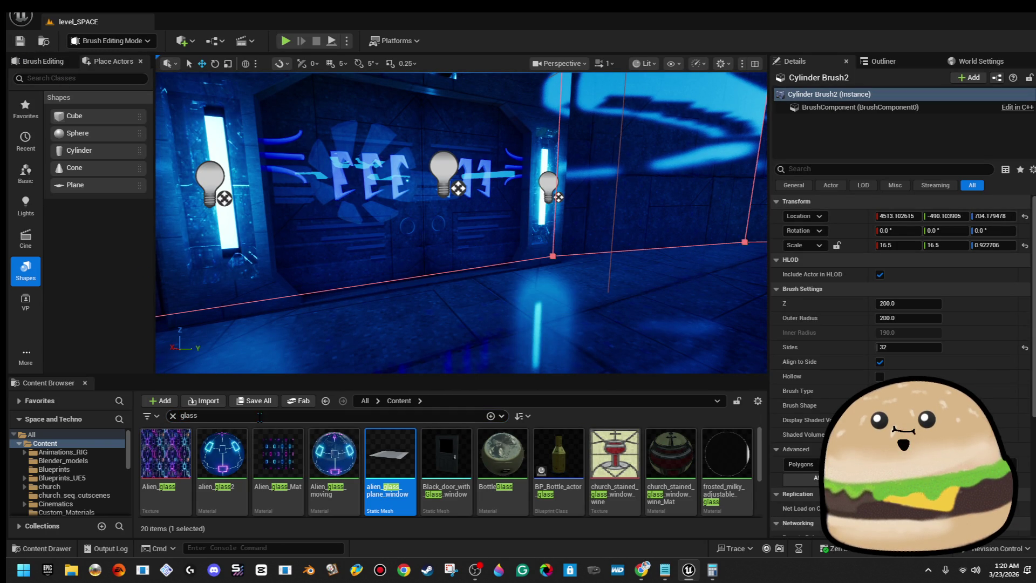
pyautogui.write('arror')
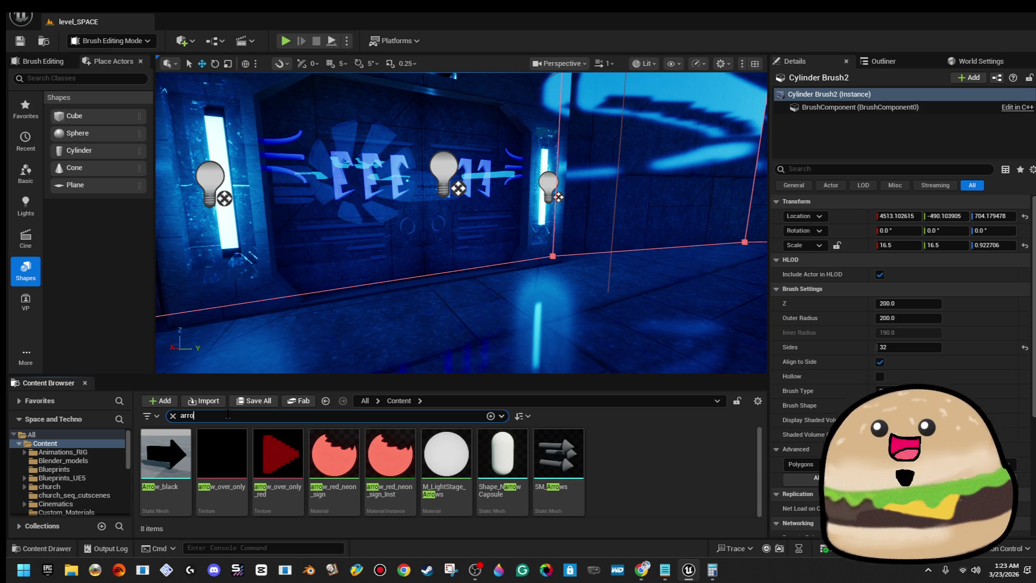
pyautogui.moveTo(341, 259)
pyautogui.mouseDown()
pyautogui.moveTo(356, 245)
pyautogui.moveTo(324, 245)
pyautogui.moveTo(345, 237)
pyautogui.moveTo(366, 248)
pyautogui.mouseUp()
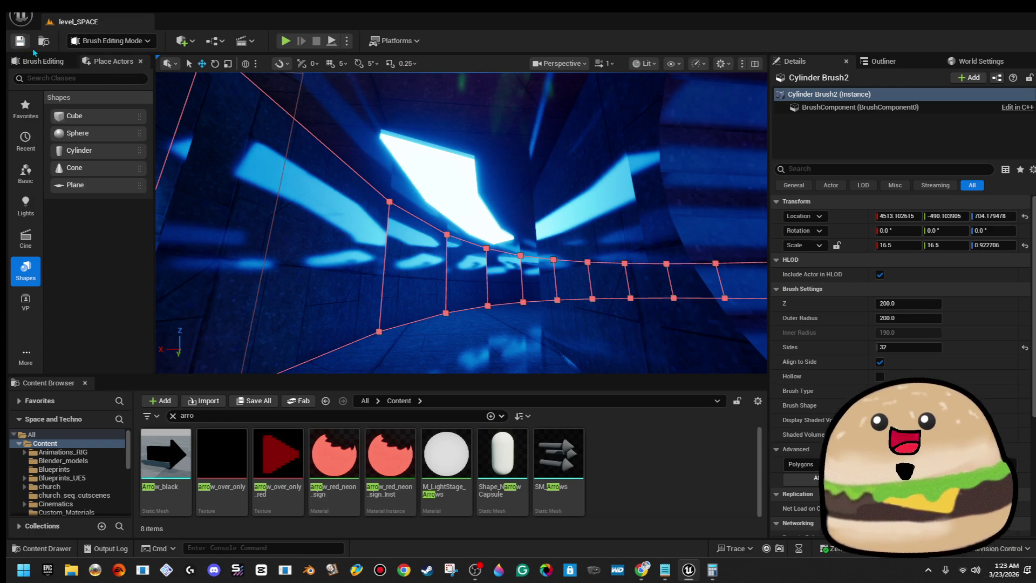
pyautogui.moveTo(378, 243)
pyautogui.mouseDown()
pyautogui.moveTo(345, 253)
pyautogui.moveTo(367, 242)
pyautogui.moveTo(568, 296)
pyautogui.mouseUp()
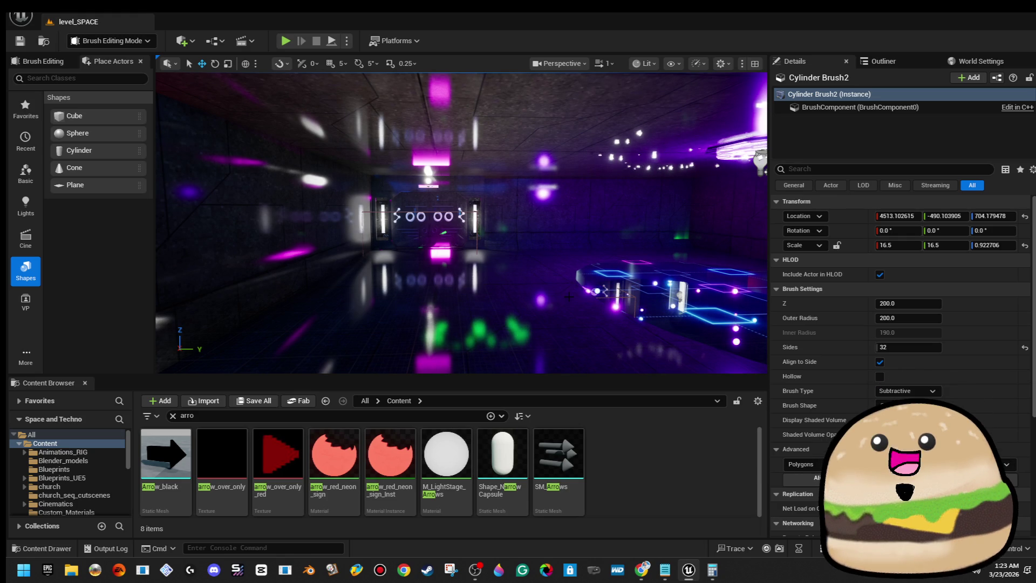
pyautogui.moveTo(569, 296); pyautogui.dragTo(515, 270)
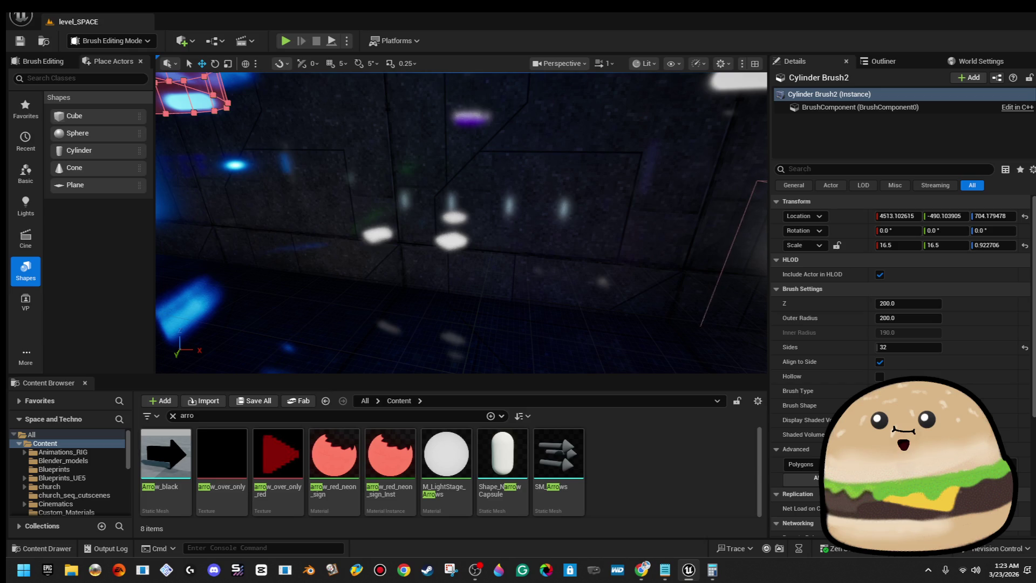
pyautogui.press('w')
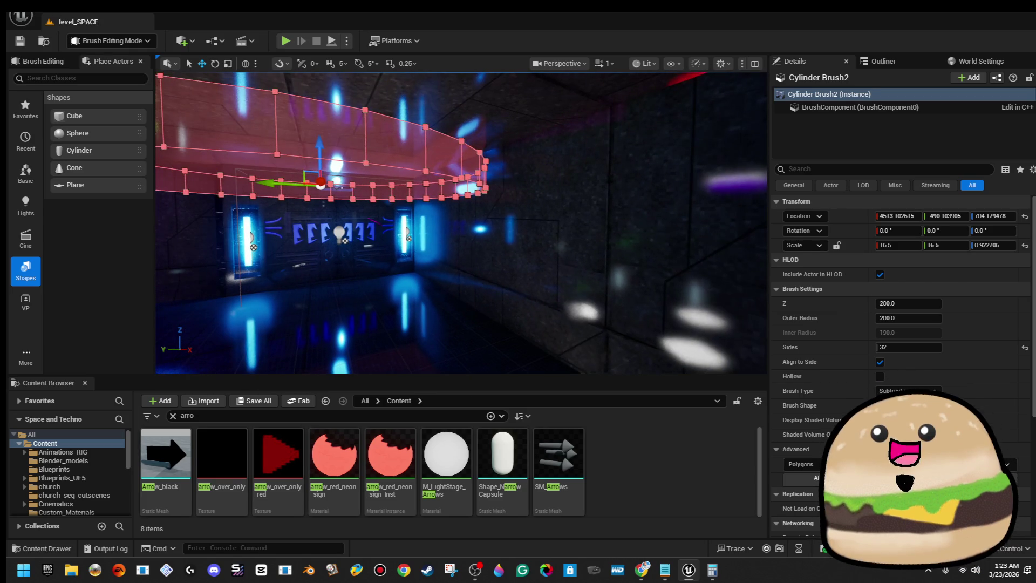
pyautogui.click(593, 243)
pyautogui.moveTo(203, 186)
pyautogui.mouseDown()
pyautogui.moveTo(189, 185)
pyautogui.moveTo(203, 186)
pyautogui.mouseUp()
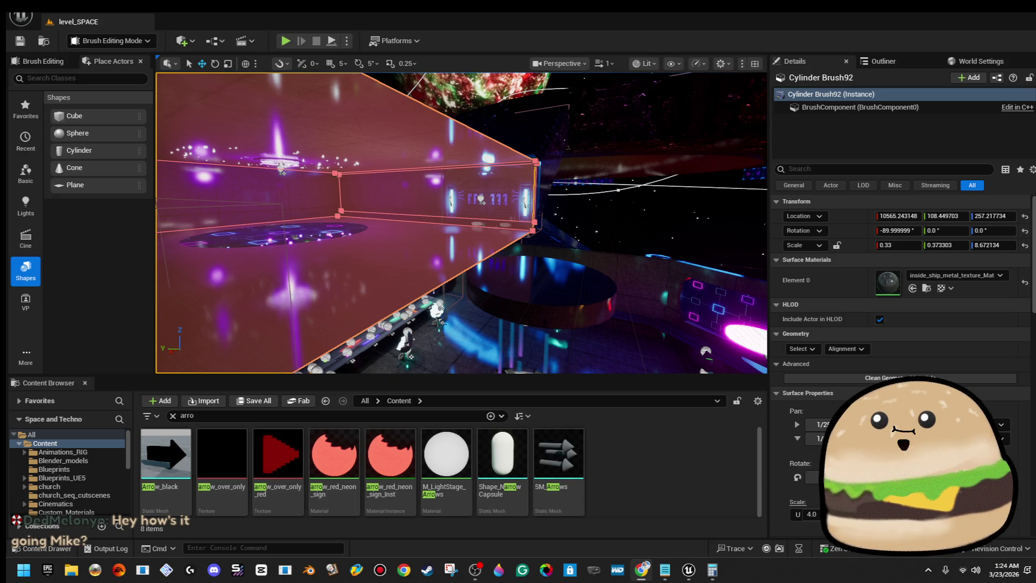
pyautogui.moveTo(485, 243); pyautogui.dragTo(432, 232)
pyautogui.moveTo(690, 213); pyautogui.dragTo(685, 213)
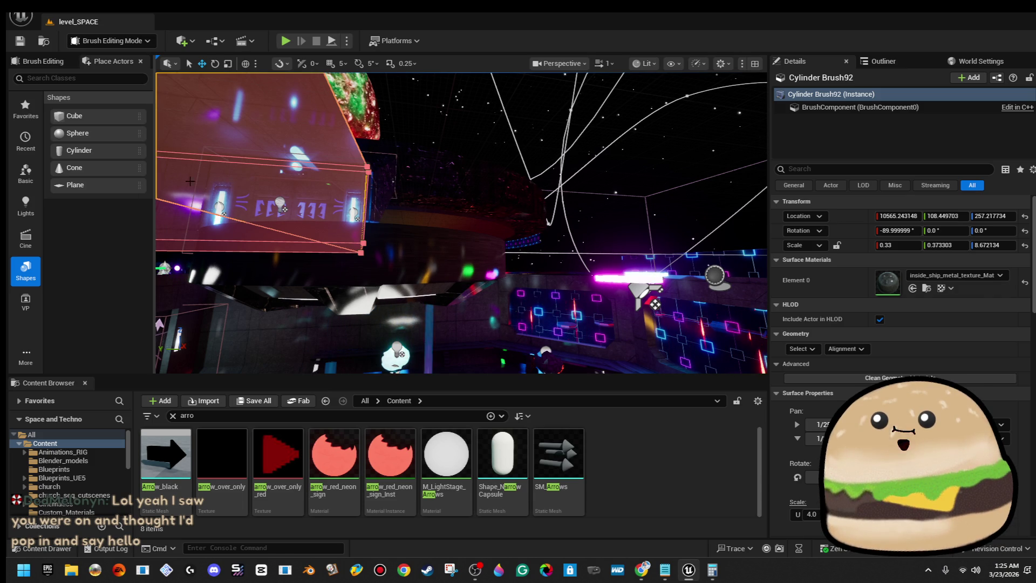
pyautogui.press('f')
pyautogui.moveTo(484, 337)
pyautogui.mouseDown()
pyautogui.moveTo(466, 250)
pyautogui.moveTo(443, 254)
pyautogui.mouseUp()
pyautogui.press('w')
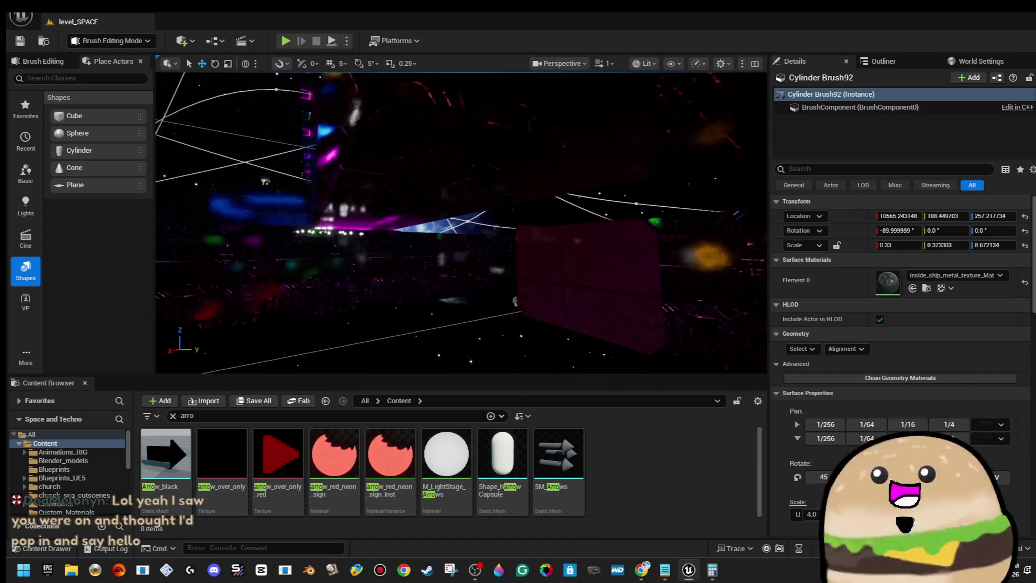
pyautogui.press('q')
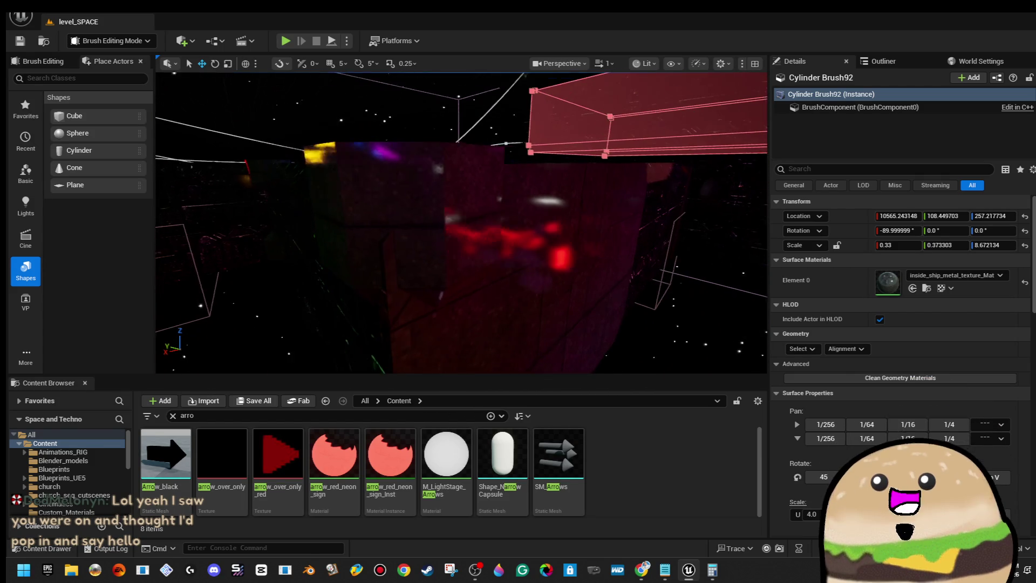
pyautogui.click(462, 216)
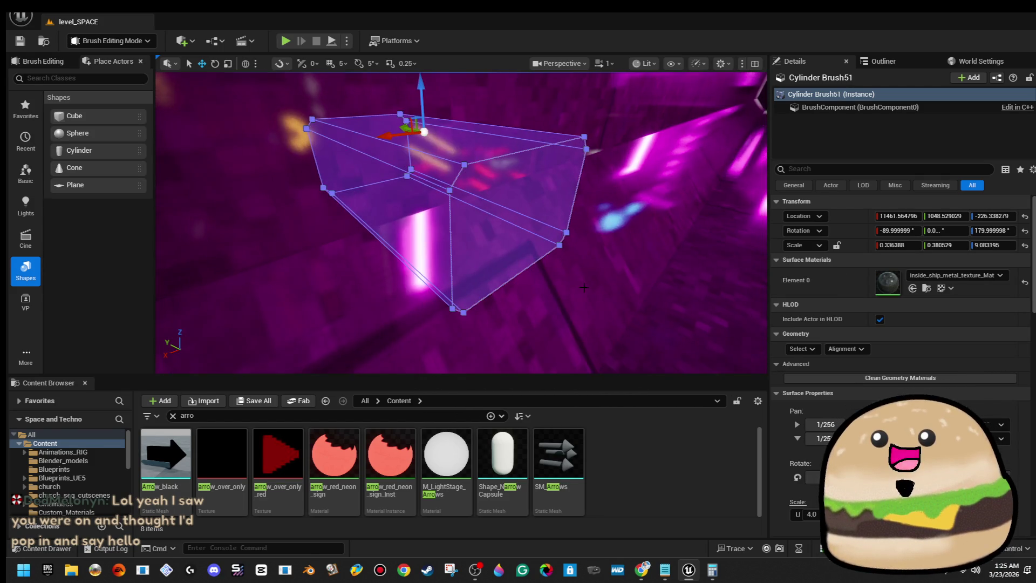
pyautogui.press('Escape')
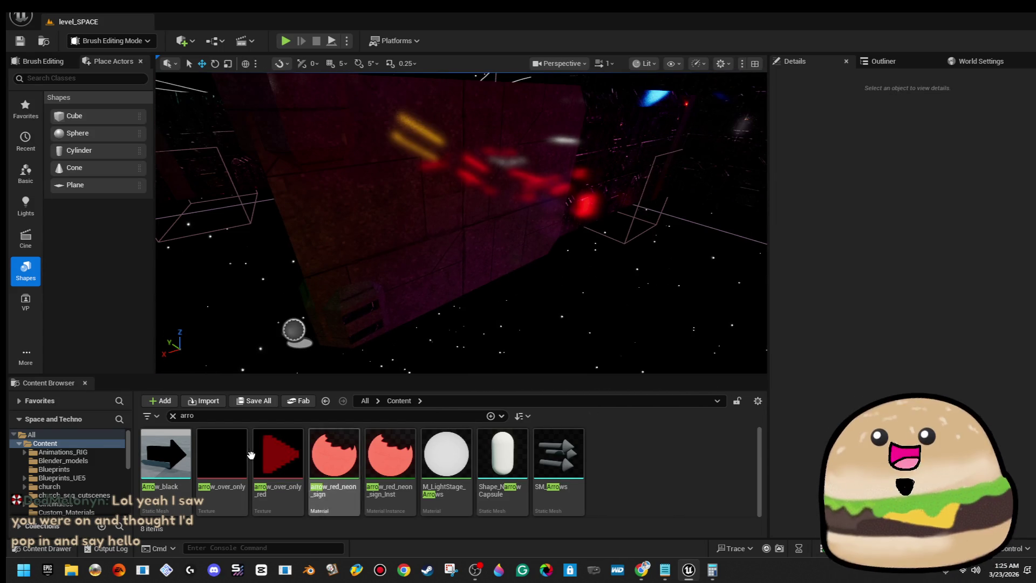
pyautogui.click(260, 416)
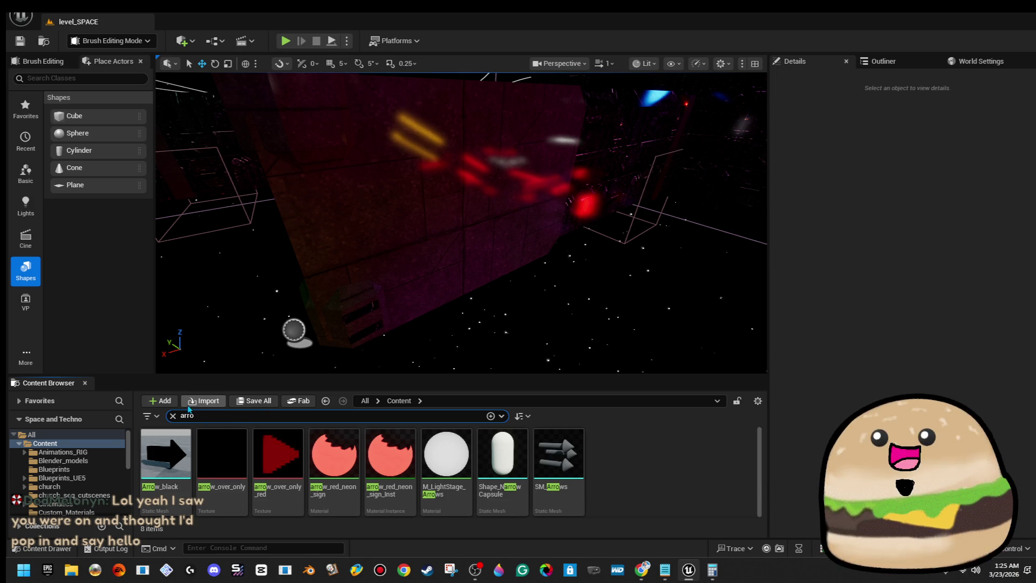
# Search the Content Browser for 'ship out' and drop outside_ship_texture_Mat onto the exterior wall.
pyautogui.hotkey('ctrl', 'a')
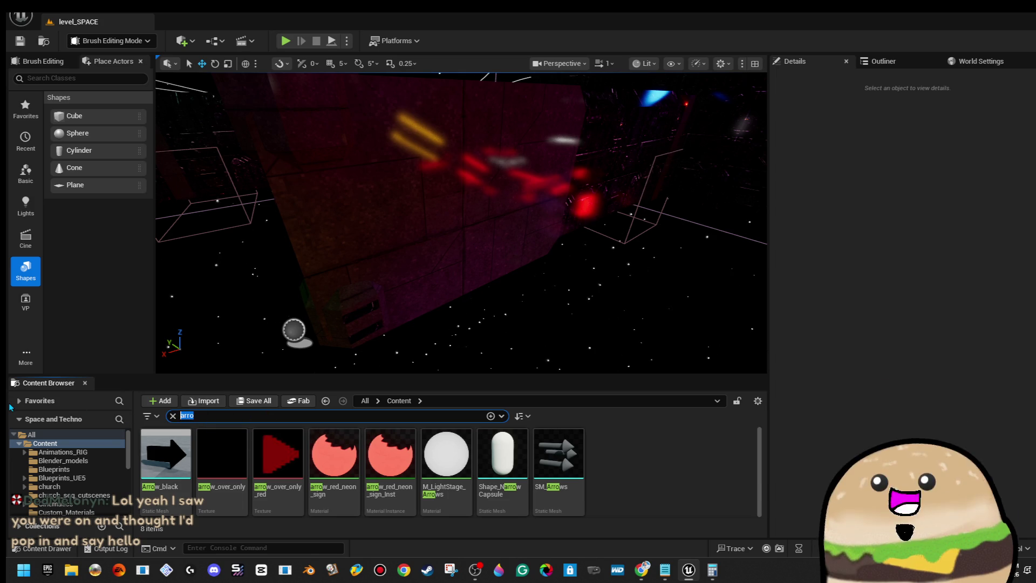
pyautogui.write('ship')
pyautogui.write(' ouyt')
pyautogui.press('BackSpace')
pyautogui.press('BackSpace')
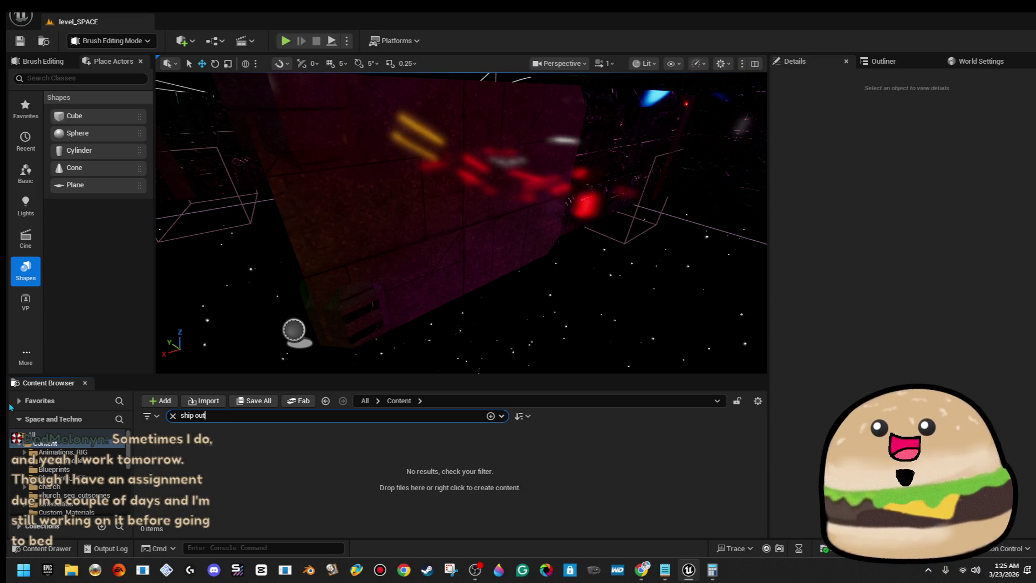
pyautogui.write('t')
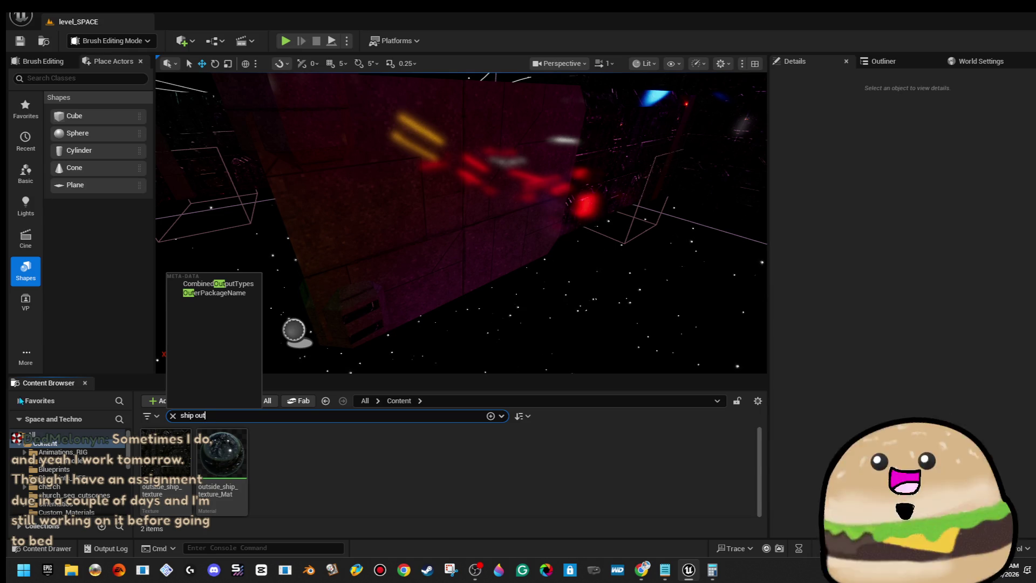
pyautogui.moveTo(221, 456); pyautogui.dragTo(407, 199)
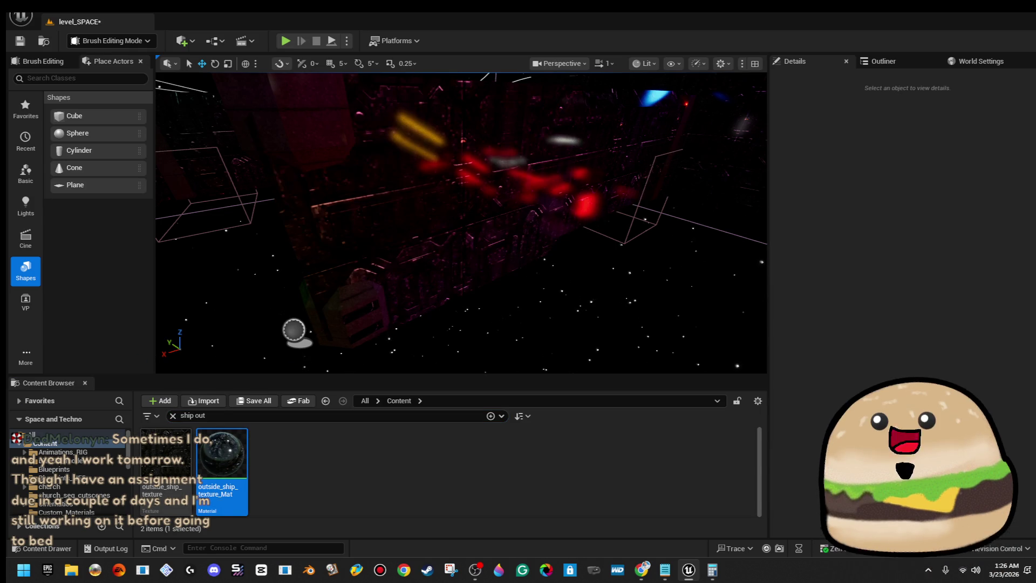
pyautogui.press('w')
pyautogui.press('w')
pyautogui.press('w')
pyautogui.press('w')
pyautogui.press('w')
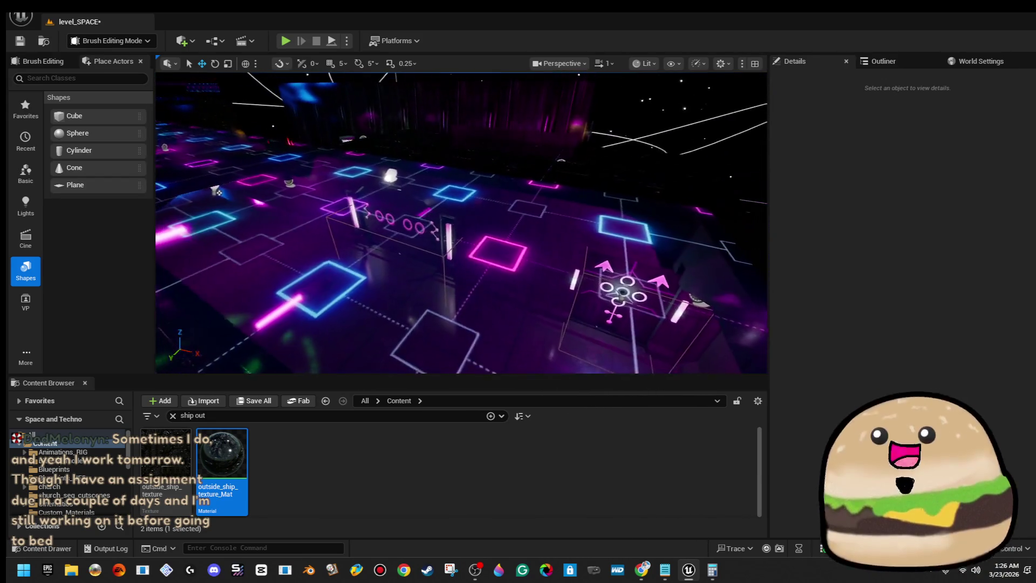
# Fly around the neon ship corridor, then switch the viewport to Player Collision view mode.
pyautogui.press('w')
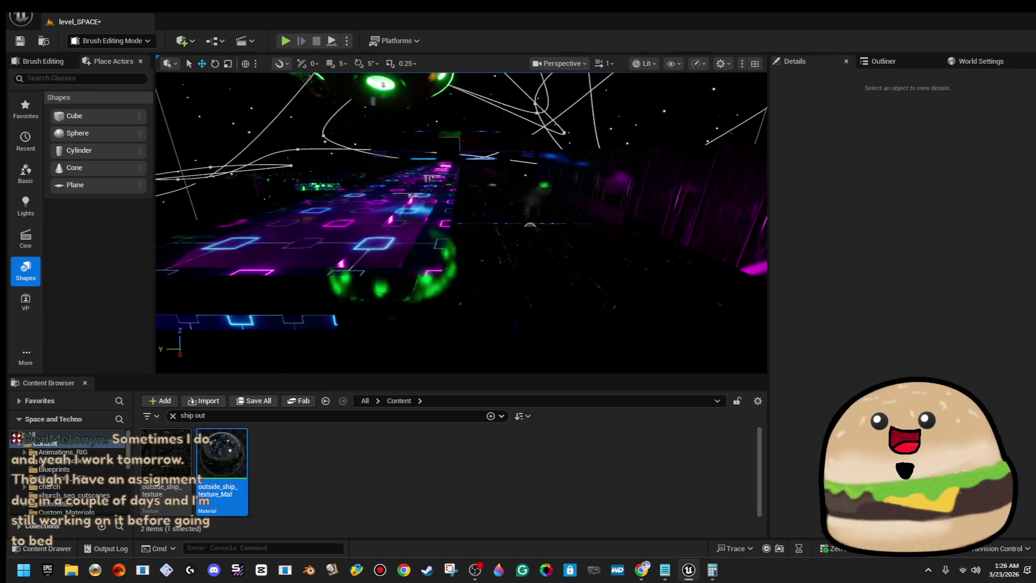
pyautogui.press('w')
pyautogui.press('w')
pyautogui.press('w')
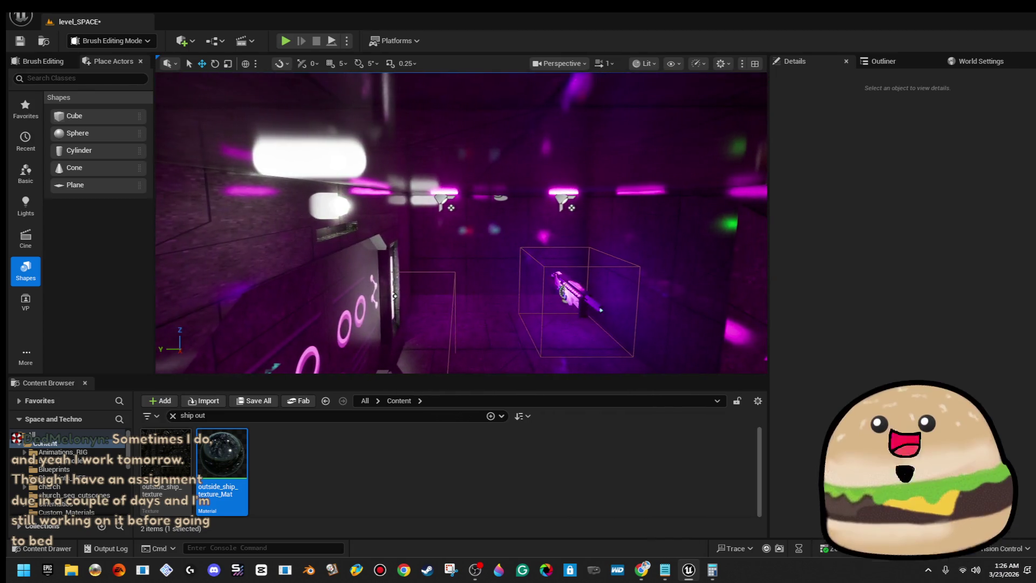
pyautogui.press('w')
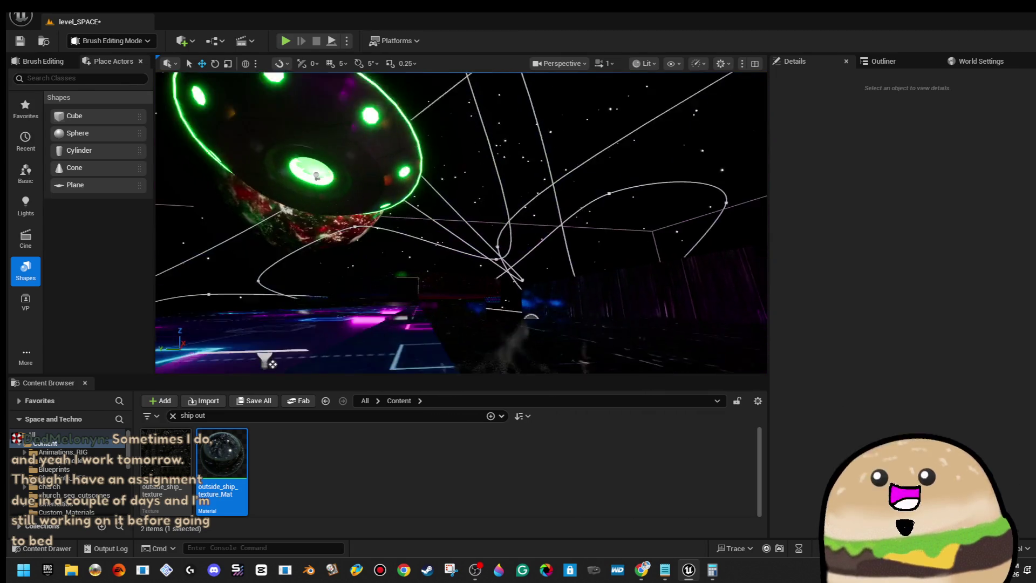
pyautogui.press('s')
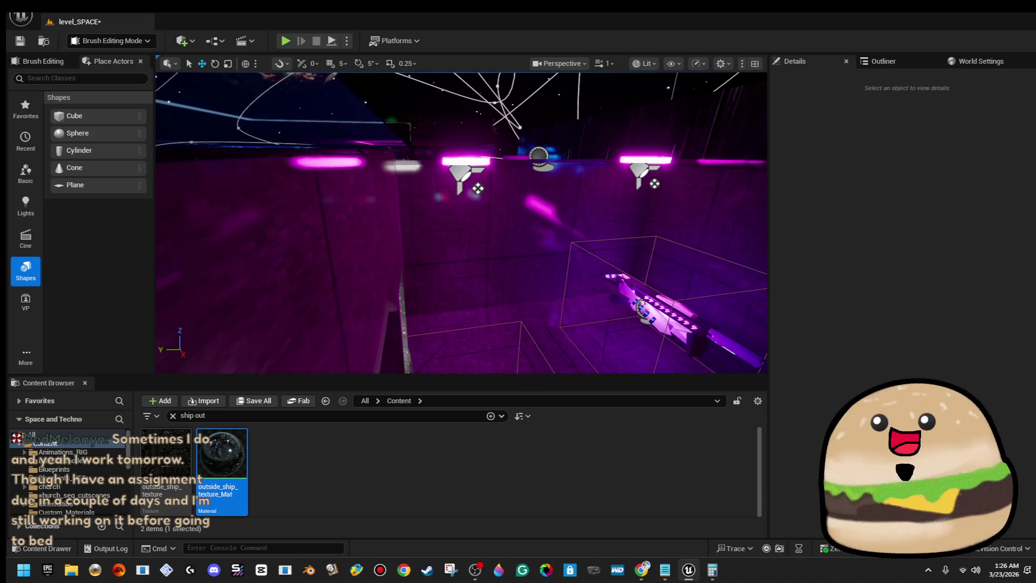
pyautogui.press('s')
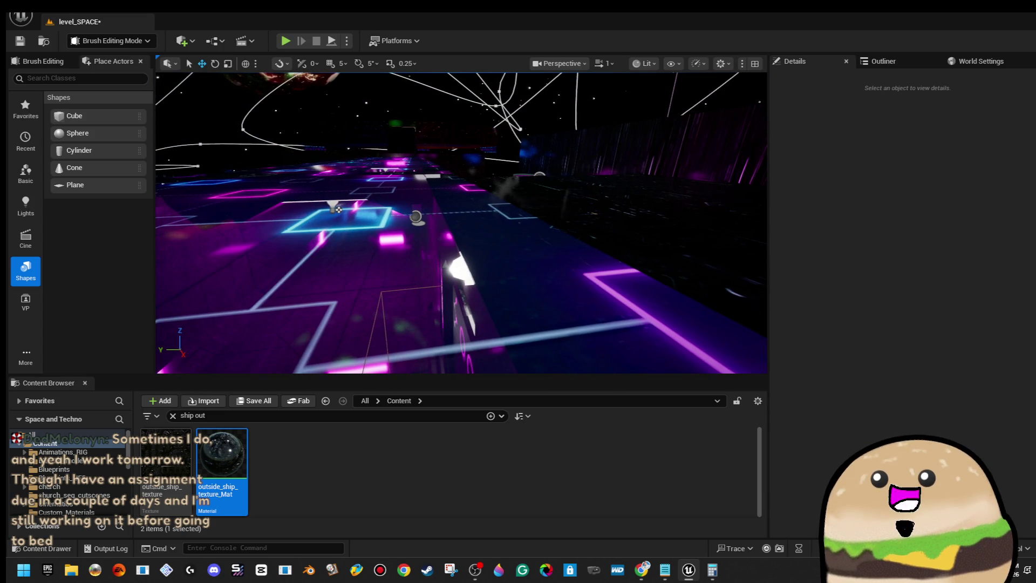
pyautogui.click(565, 64)
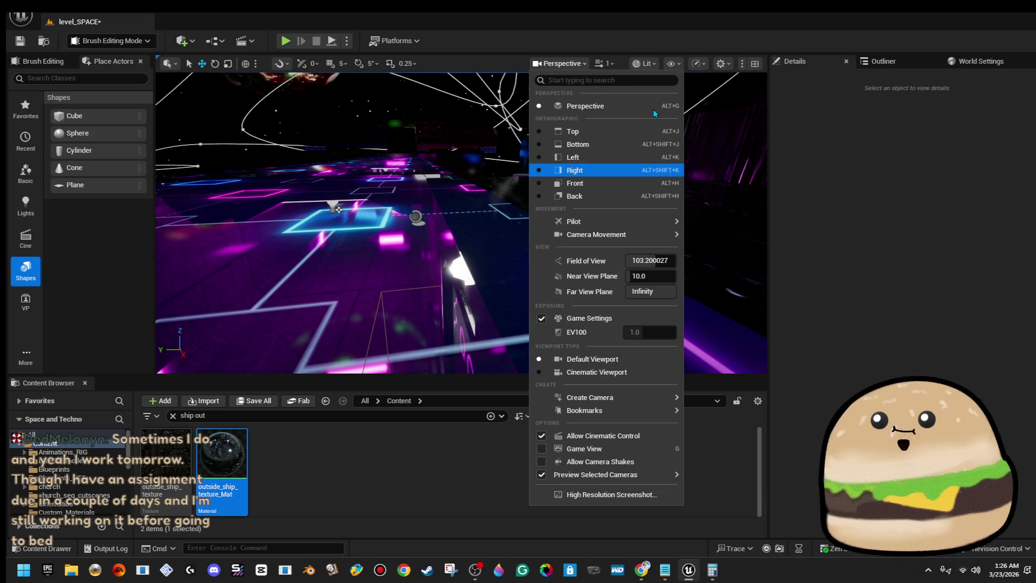
pyautogui.click(652, 64)
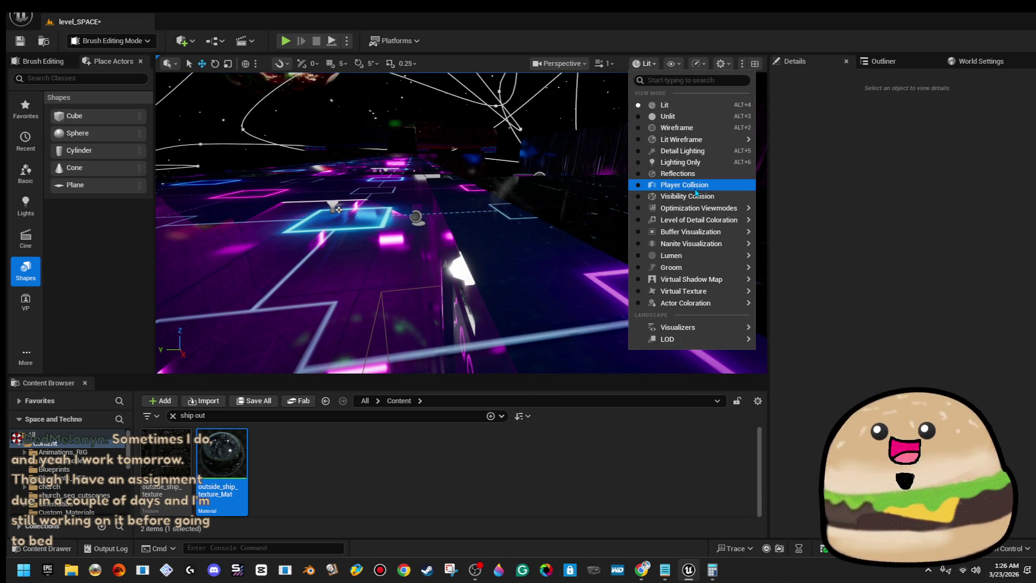
pyautogui.click(684, 185)
pyautogui.scroll(3, 554, 181)
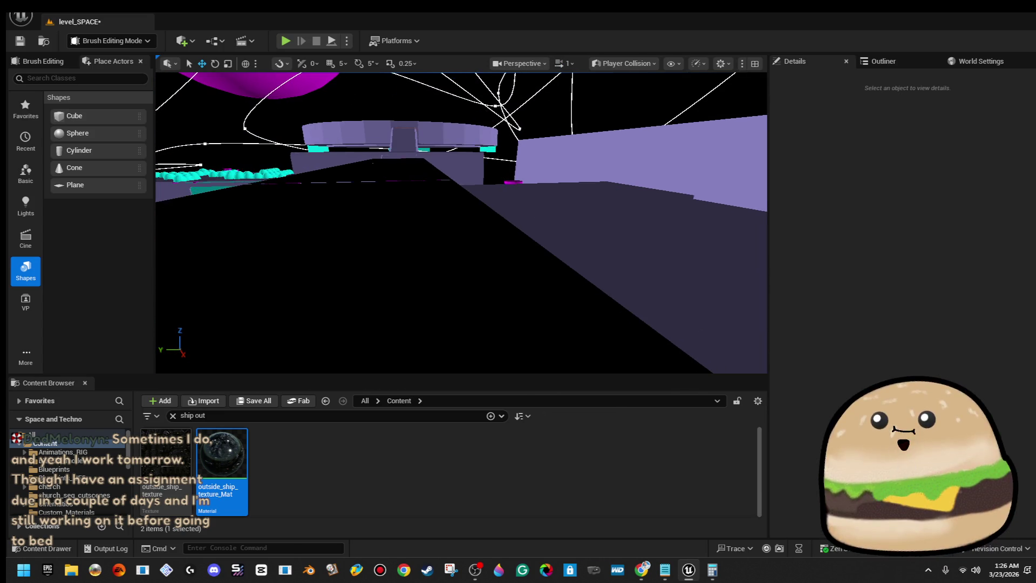
pyautogui.click(486, 243)
# Alt-drag Plane4 into a row of three Alien_glass_Mat panes and orbit to inspect them.
pyautogui.moveTo(461, 222)
pyautogui.mouseDown()
pyautogui.moveTo(472, 170)
pyautogui.moveTo(458, 184)
pyautogui.mouseUp()
pyautogui.moveTo(323, 326); pyautogui.dragTo(755, 251)
pyautogui.moveTo(462, 222)
pyautogui.mouseDown()
pyautogui.moveTo(431, 205)
pyautogui.moveTo(456, 227)
pyautogui.moveTo(442, 240)
pyautogui.mouseUp()
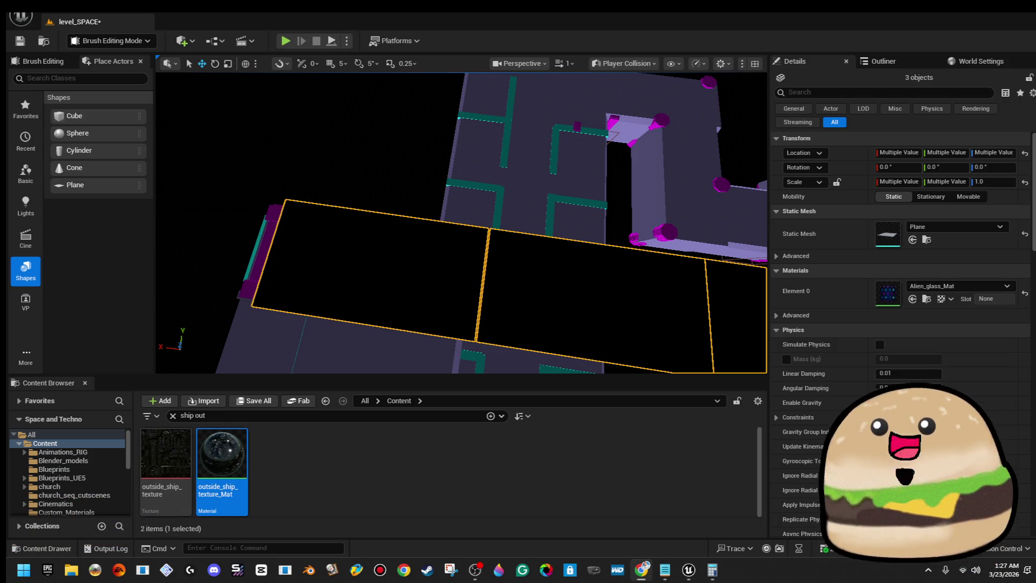
pyautogui.moveTo(584, 227)
pyautogui.mouseDown()
pyautogui.moveTo(491, 232)
pyautogui.moveTo(423, 272)
pyautogui.mouseUp()
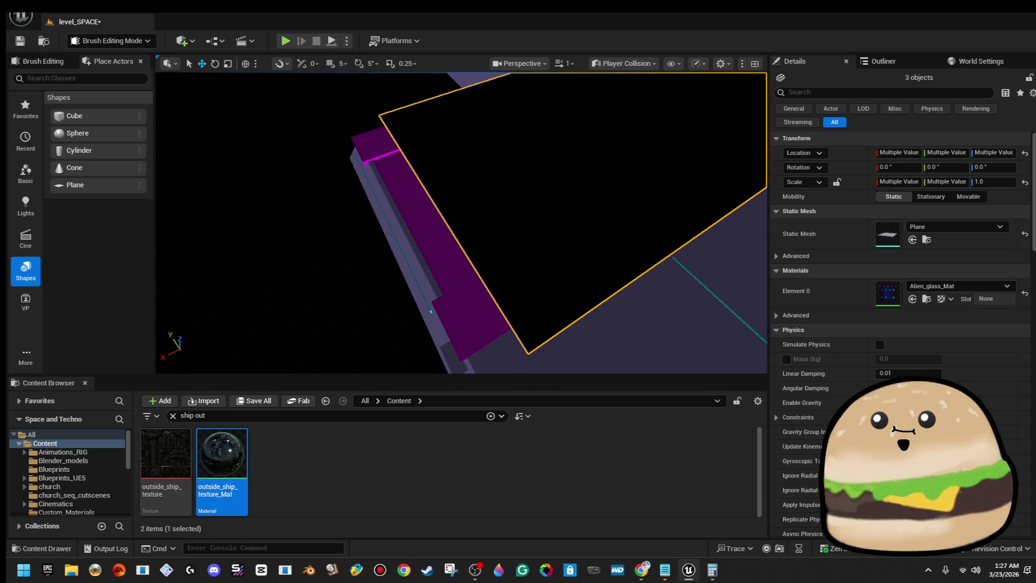
pyautogui.click(643, 66)
pyautogui.click(650, 106)
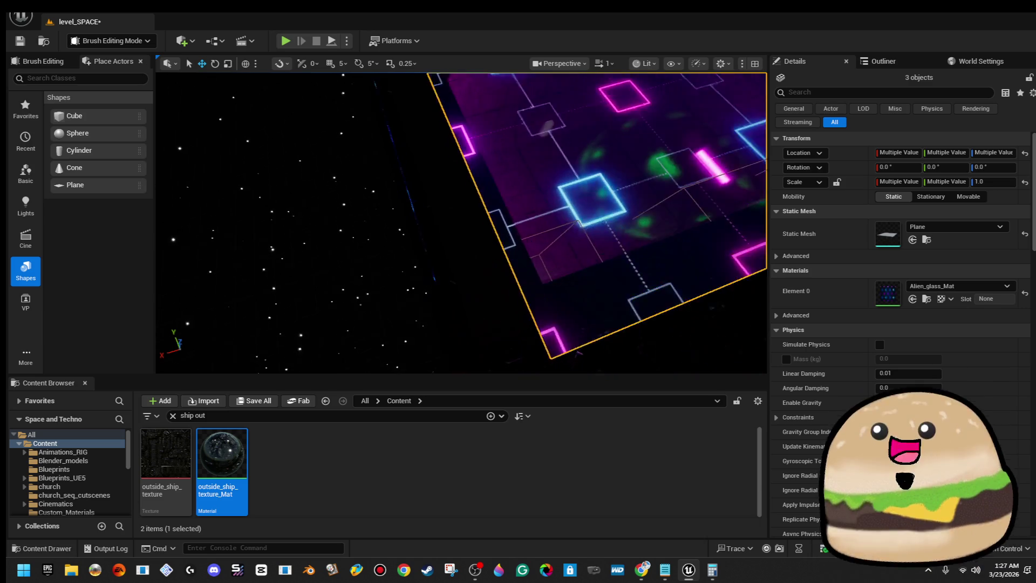
pyautogui.press('f')
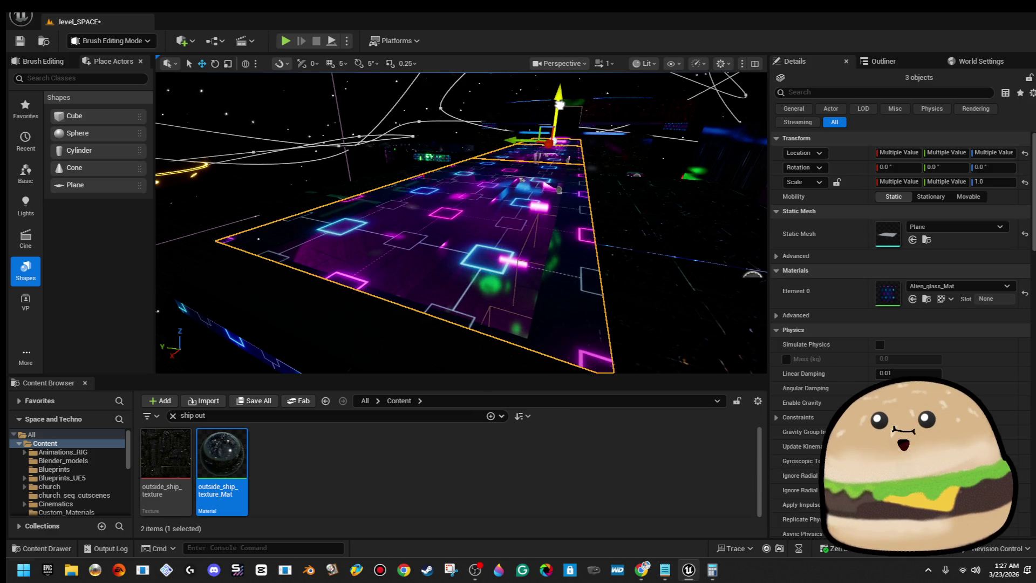
pyautogui.press('w')
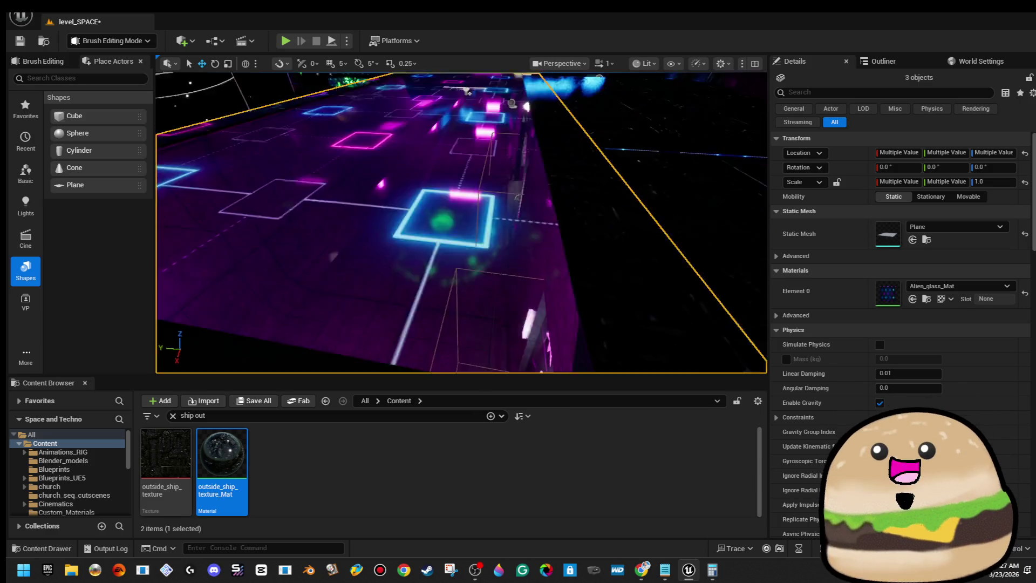
pyautogui.press('w')
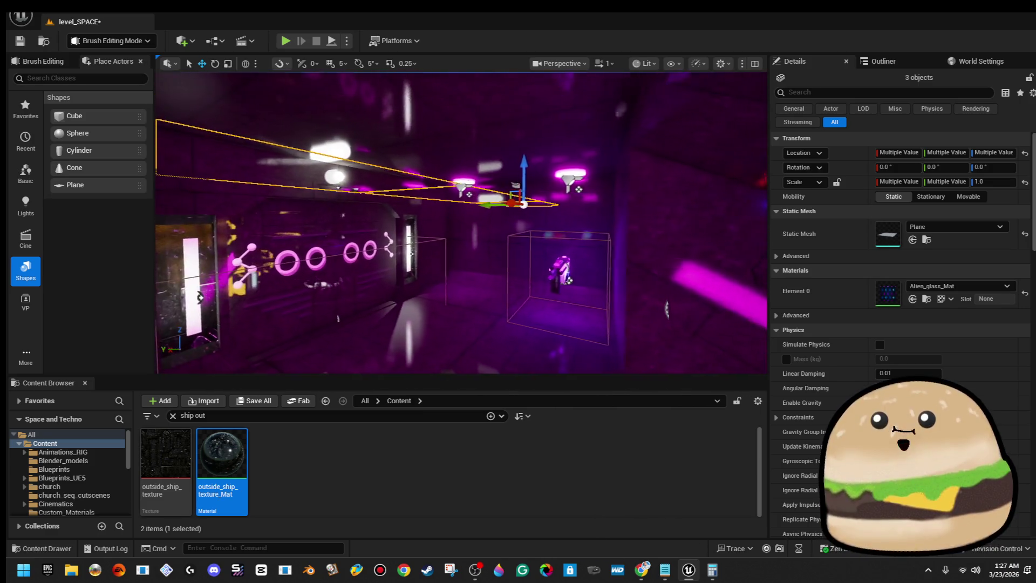
pyautogui.press('w')
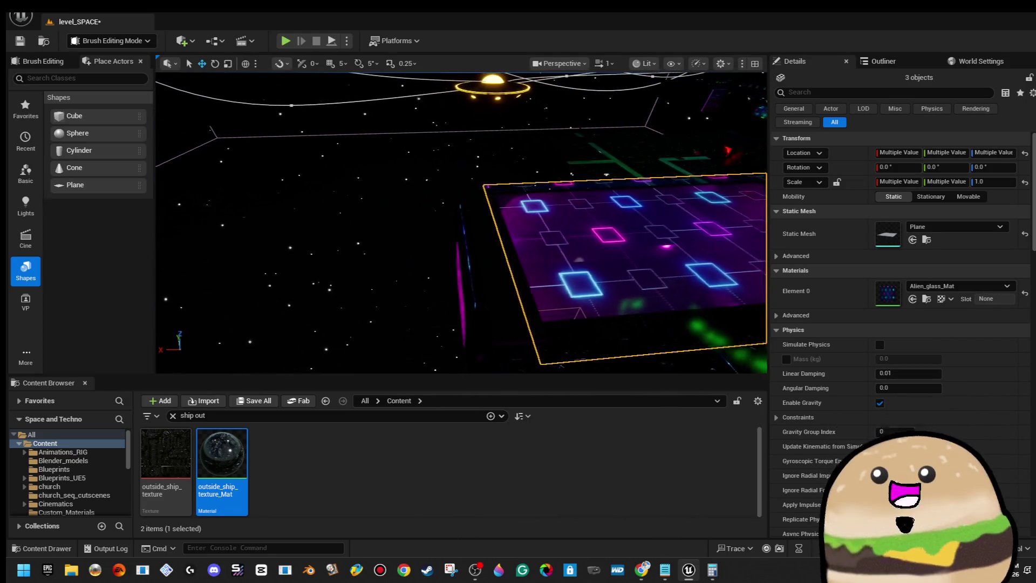
pyautogui.press('w')
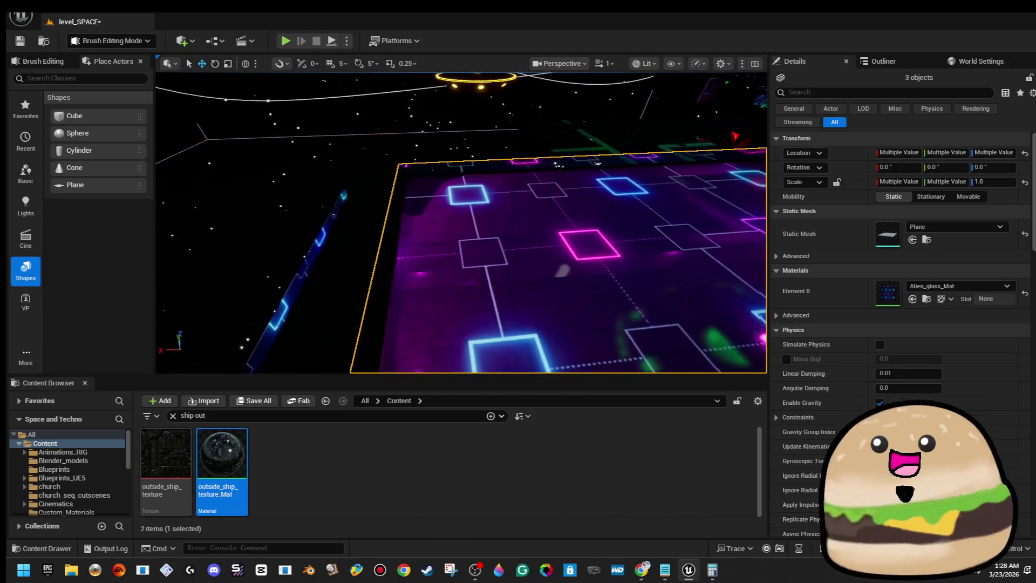
pyautogui.press('s')
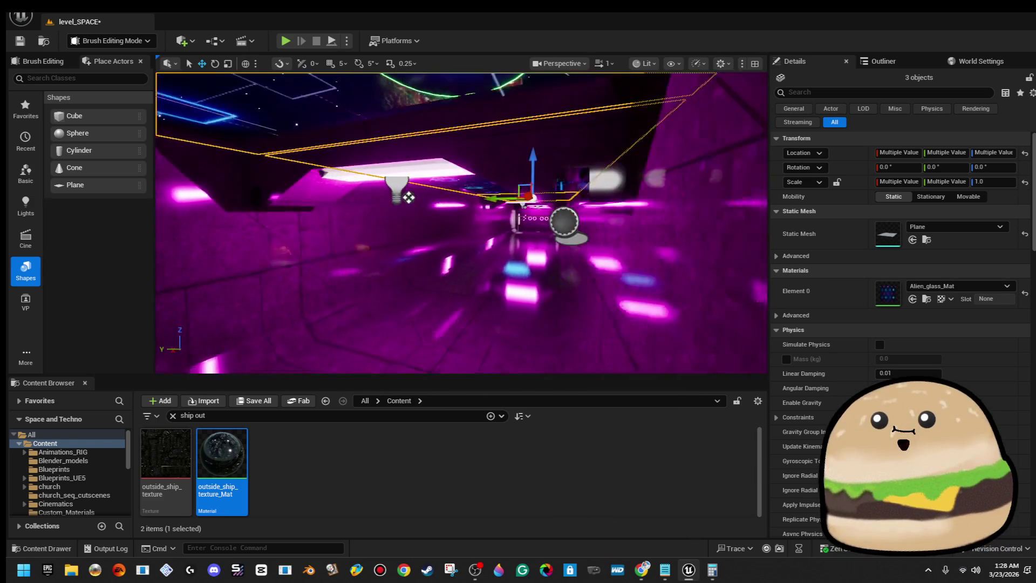
pyautogui.press('f')
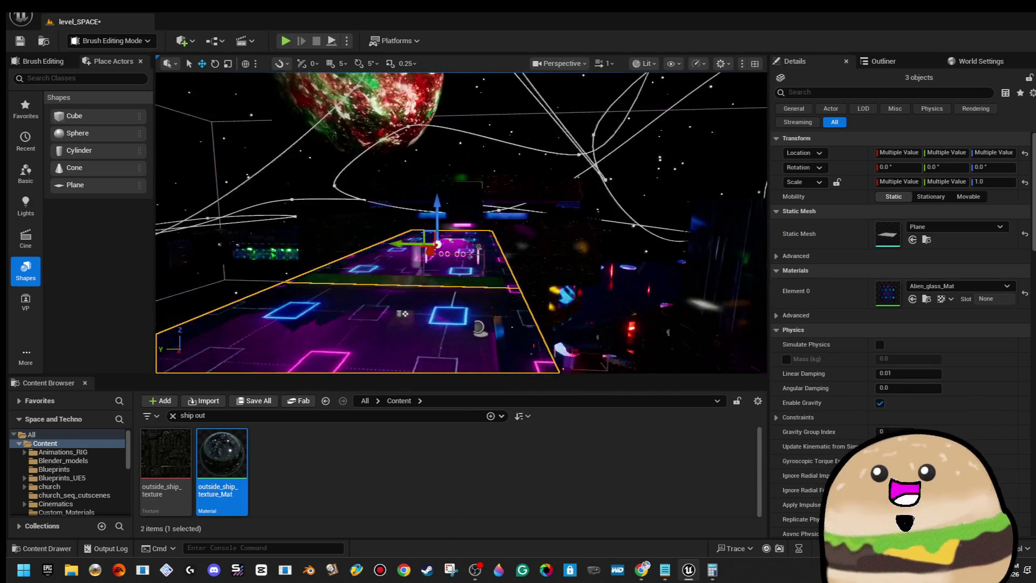
pyautogui.press('s')
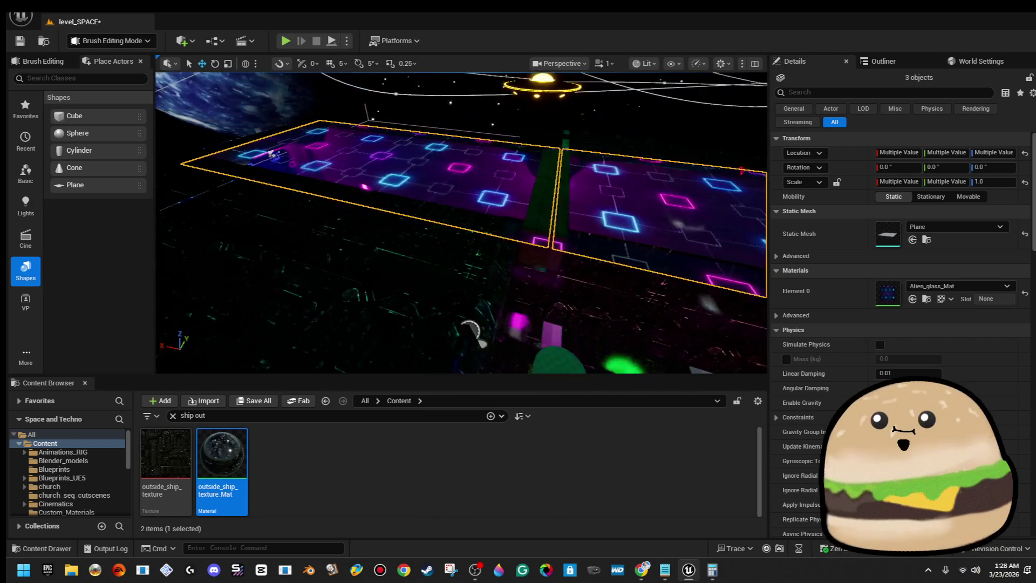
pyautogui.press('e')
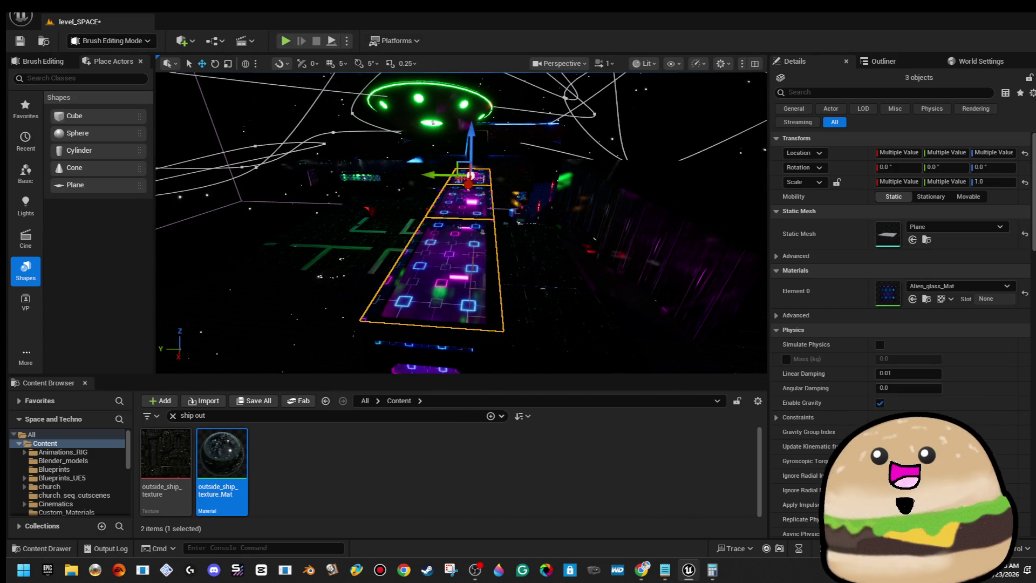
pyautogui.press('Escape')
pyautogui.press('w')
pyautogui.press('w')
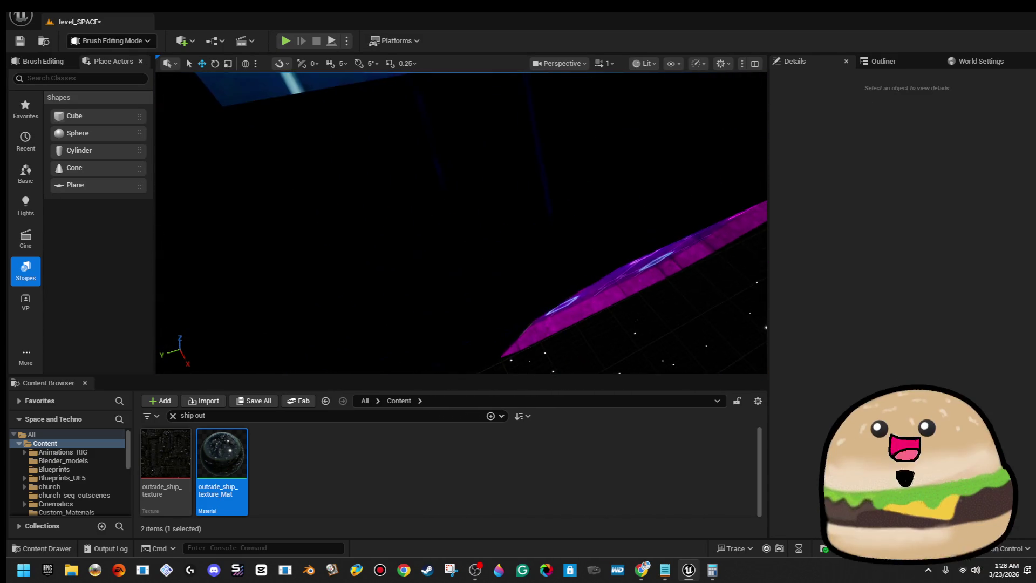
pyautogui.press('s')
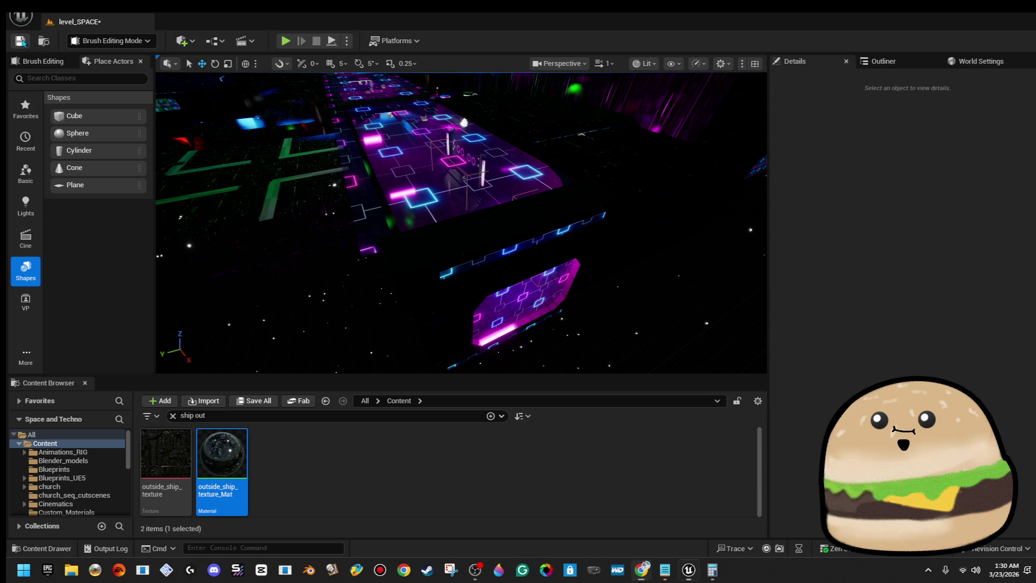
# Save level_SPACE, then select and deselect the floor slab Cylinder Brush85.
pyautogui.click(22, 42)
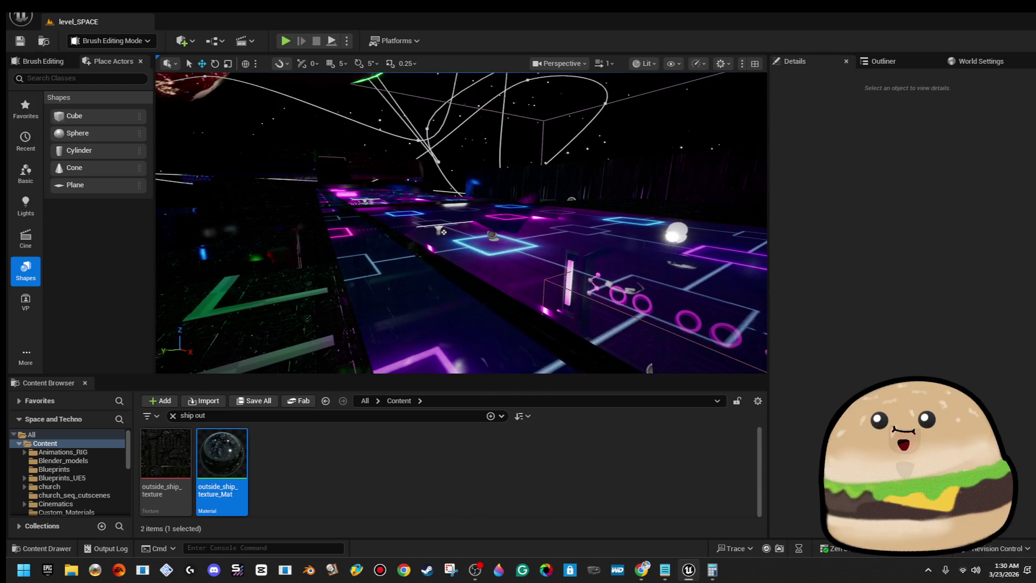
pyautogui.click(539, 248)
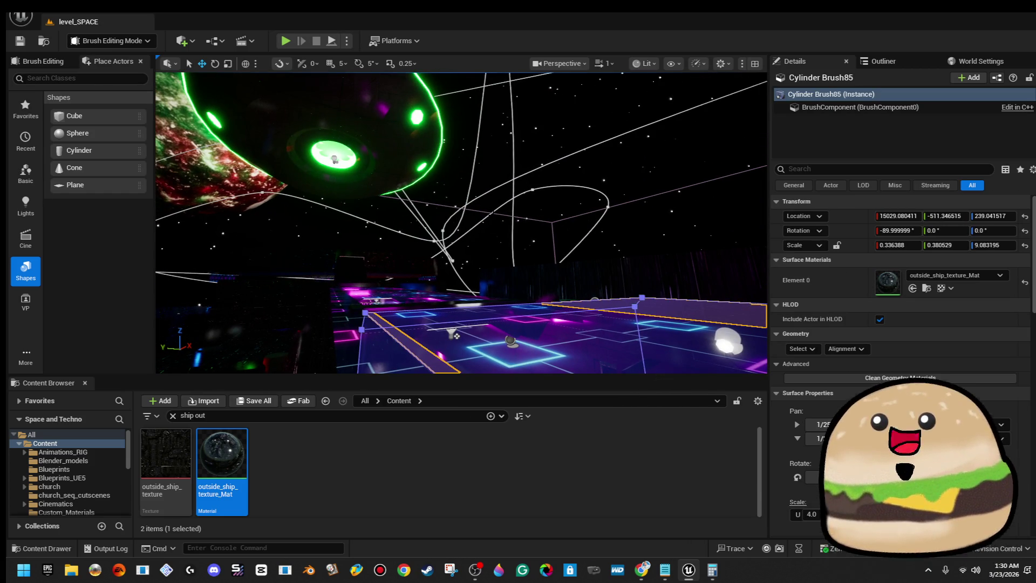
pyautogui.press('Escape')
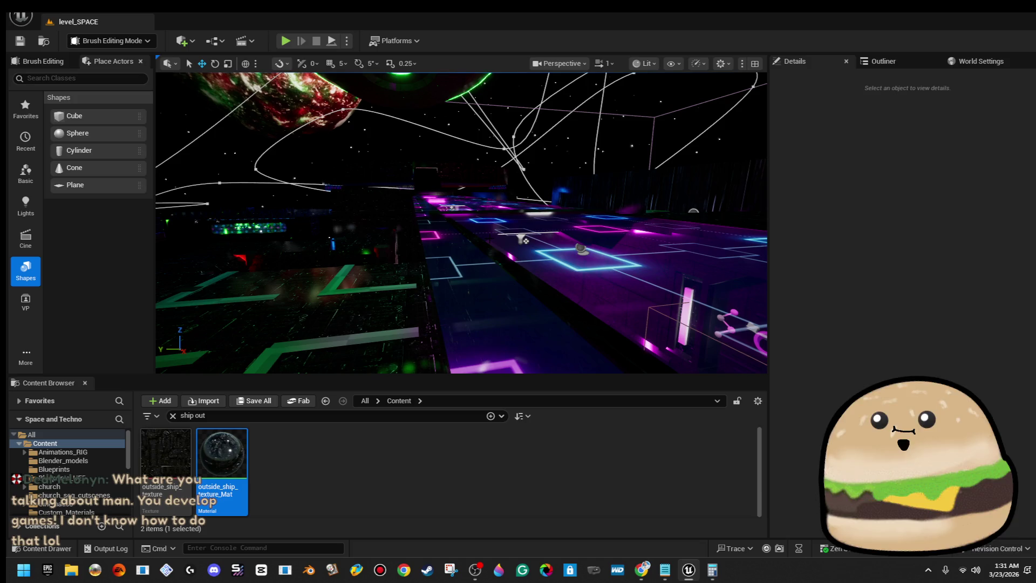
pyautogui.moveTo(521, 239)
pyautogui.mouseDown()
pyautogui.moveTo(684, 222)
pyautogui.moveTo(593, 226)
pyautogui.moveTo(658, 232)
pyautogui.moveTo(783, 194)
pyautogui.mouseUp()
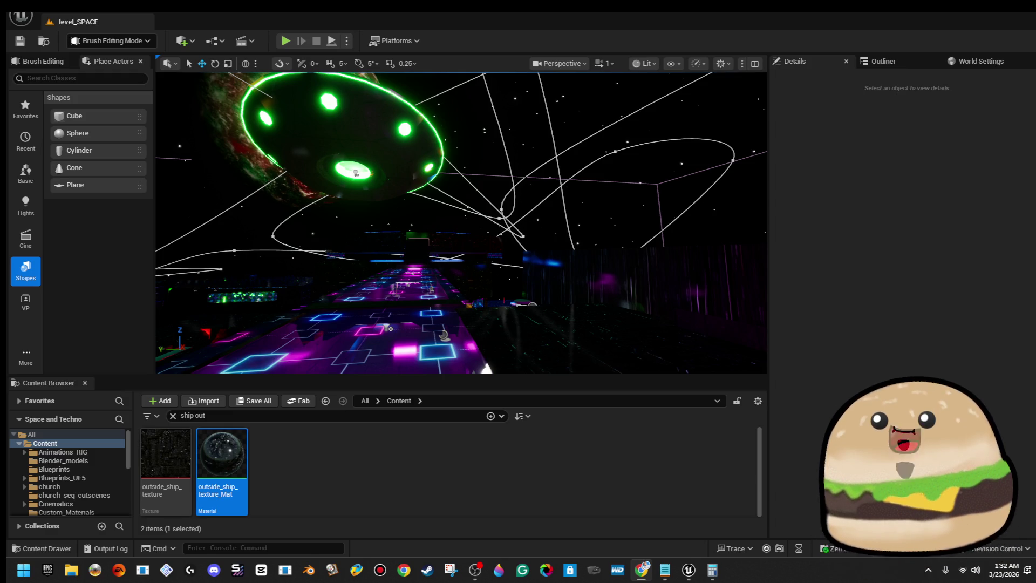
pyautogui.moveTo(562, 192); pyautogui.dragTo(562, 192)
pyautogui.moveTo(493, 248); pyautogui.dragTo(492, 247)
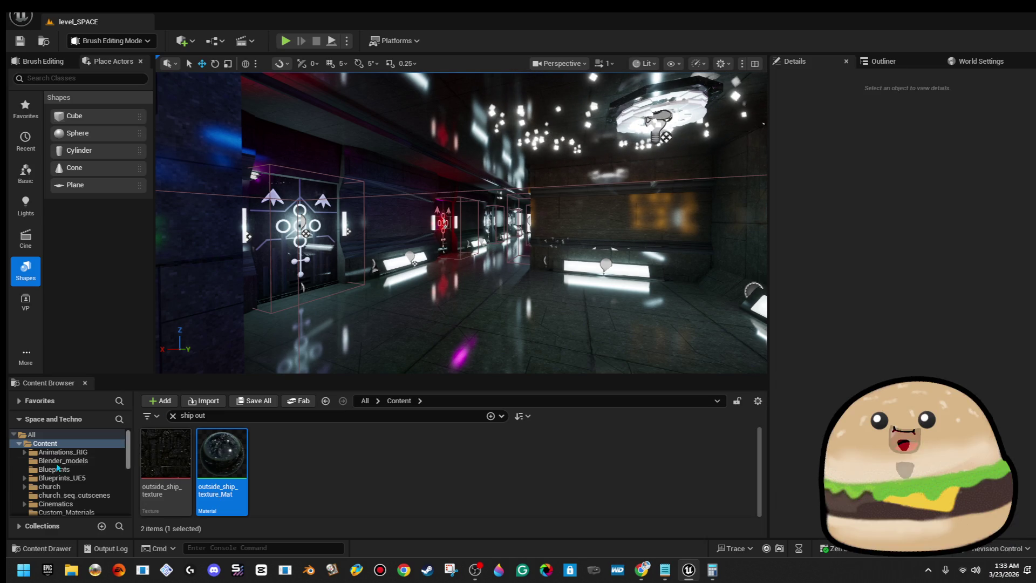
# Look around the corridor, swinging toward the purple rings and facing the ring door.
pyautogui.moveTo(492, 248)
pyautogui.mouseDown()
pyautogui.moveTo(324, 238)
pyautogui.moveTo(486, 237)
pyautogui.moveTo(643, 219)
pyautogui.mouseUp()
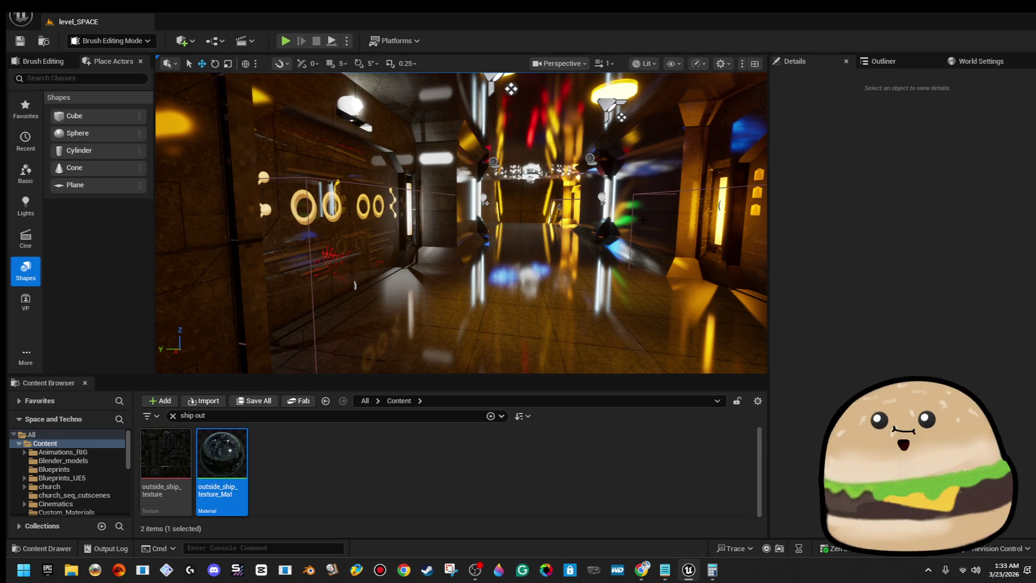
pyautogui.moveTo(459, 226)
pyautogui.mouseDown()
pyautogui.moveTo(302, 232)
pyautogui.moveTo(378, 202)
pyautogui.moveTo(270, 207)
pyautogui.moveTo(399, 215)
pyautogui.mouseUp()
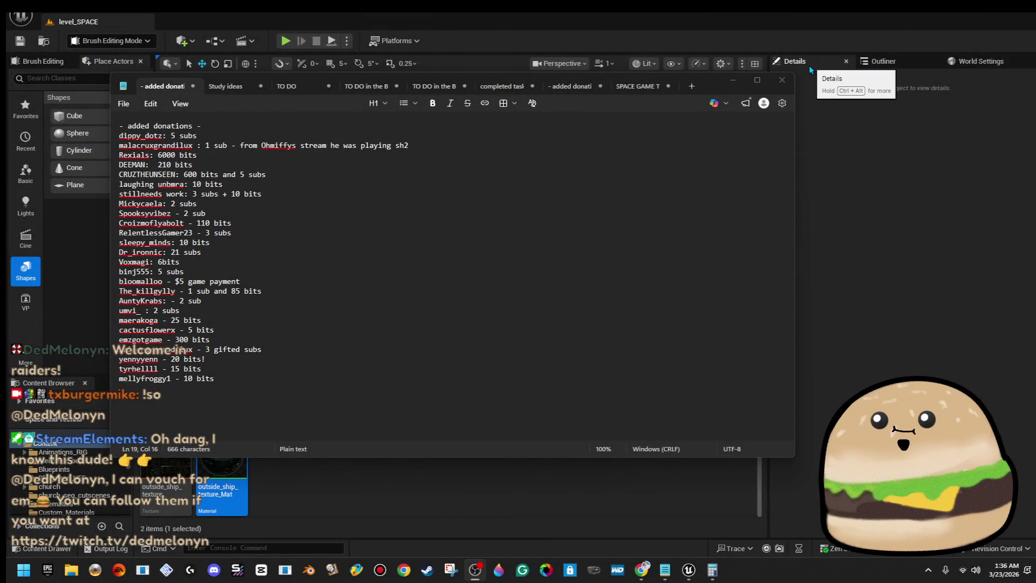
# Read the added-donations list maximized, then minimize Notepad back to level_SPACE.
pyautogui.click(757, 80)
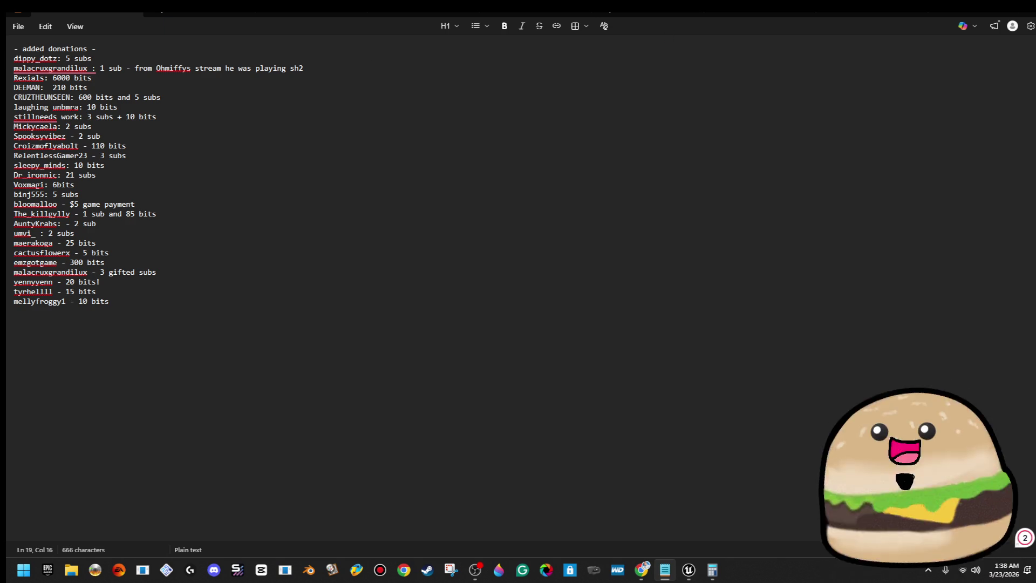
pyautogui.click(981, 15)
# Fly out of the corridor and select Cylinder Brush91, showing its inside_ship_metal_texture_Mat.
pyautogui.moveTo(688, 192); pyautogui.dragTo(604, 186)
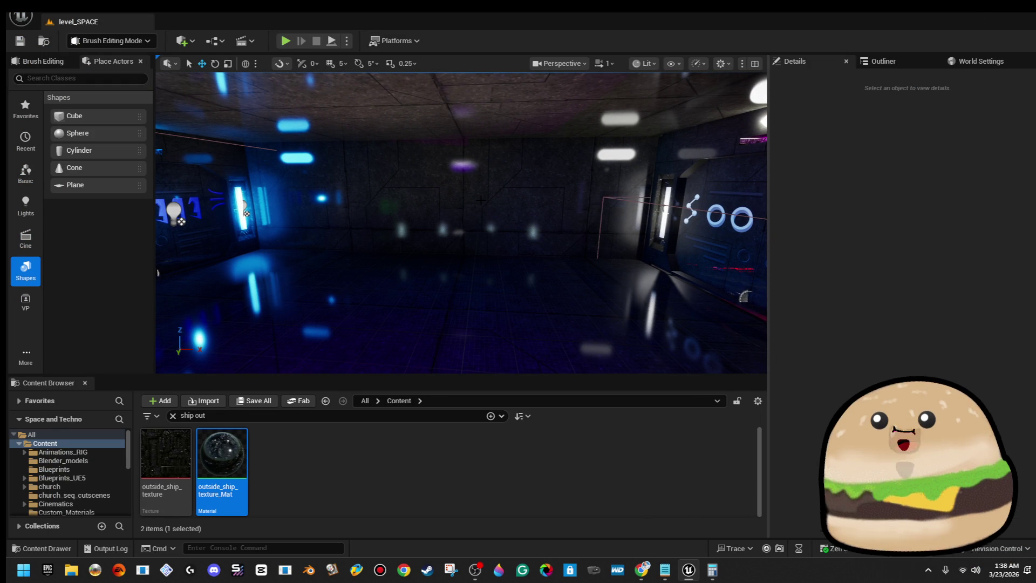
pyautogui.moveTo(464, 216)
pyautogui.mouseDown()
pyautogui.moveTo(540, 216)
pyautogui.moveTo(475, 216)
pyautogui.moveTo(470, 183)
pyautogui.moveTo(507, 184)
pyautogui.moveTo(501, 208)
pyautogui.mouseUp()
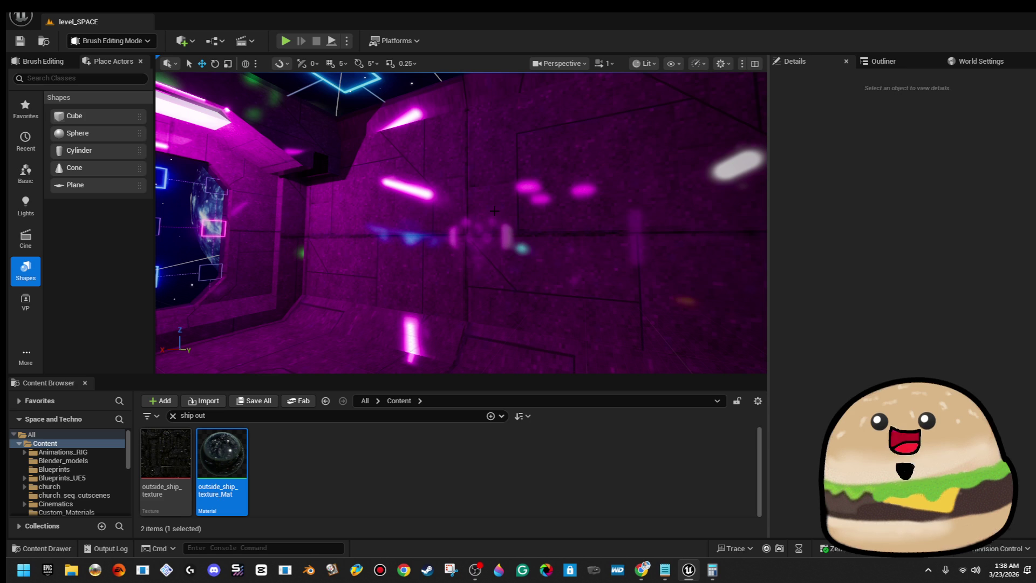
pyautogui.moveTo(494, 211)
pyautogui.mouseDown()
pyautogui.moveTo(485, 183)
pyautogui.moveTo(626, 180)
pyautogui.moveTo(389, 186)
pyautogui.moveTo(324, 199)
pyautogui.moveTo(363, 162)
pyautogui.moveTo(381, 204)
pyautogui.mouseUp()
pyautogui.click(384, 204)
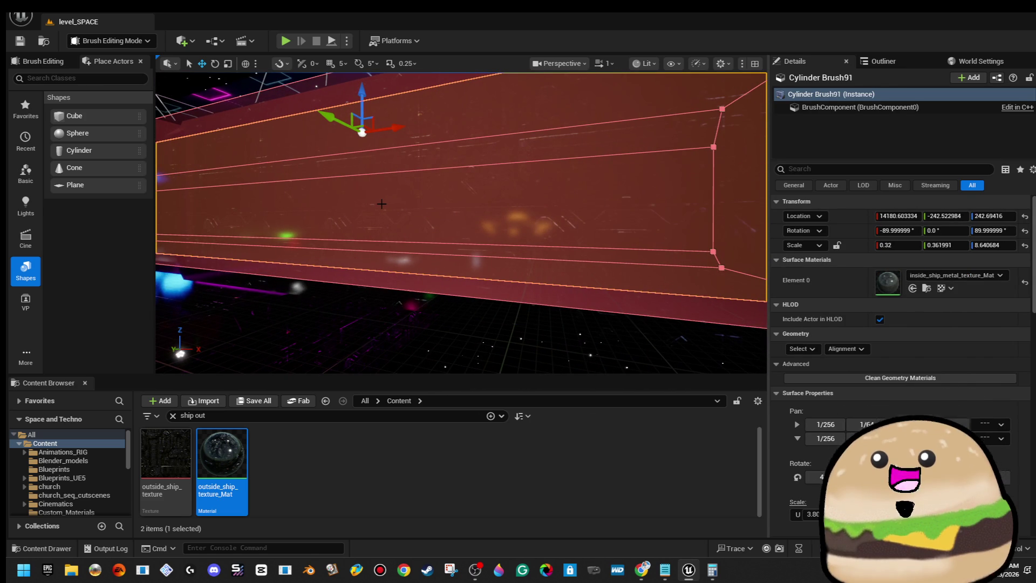
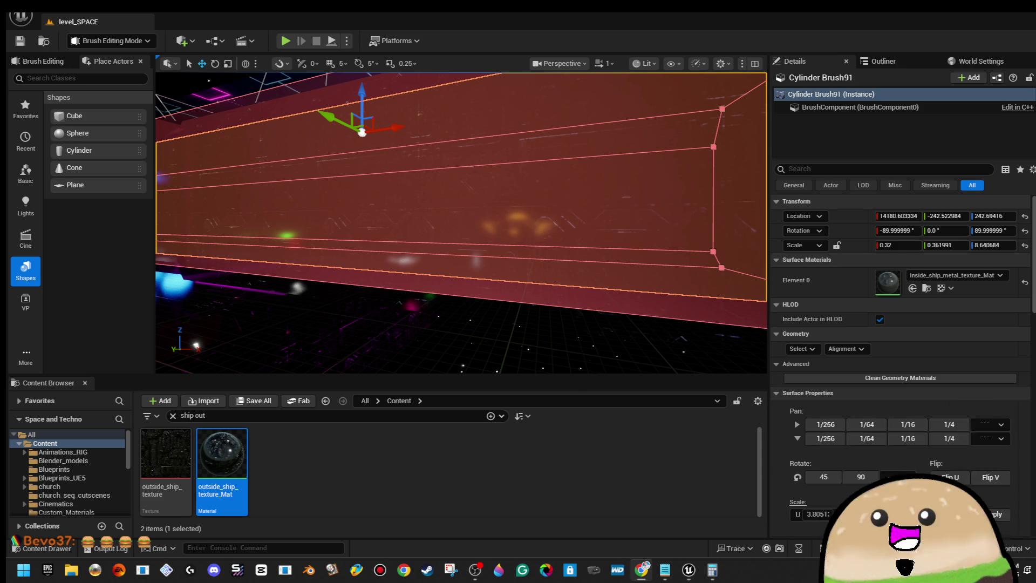
# Orbit the view away from the corridor brush and select the Planet_spinning actor.
pyautogui.moveTo(470, 132)
pyautogui.mouseDown()
pyautogui.moveTo(345, 135)
pyautogui.moveTo(381, 137)
pyautogui.mouseUp()
pyautogui.click(324, 118)
pyautogui.moveTo(324, 119); pyautogui.dragTo(410, 135)
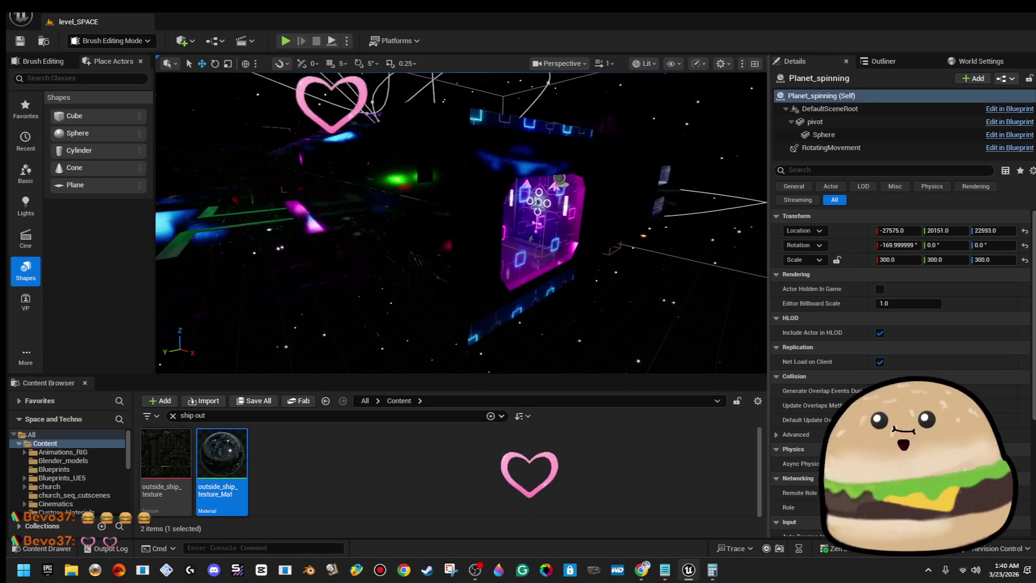
# Frame Cylinder Brush85 and drag its end vertices out along the Y axis.
pyautogui.click(518, 226)
pyautogui.press('f')
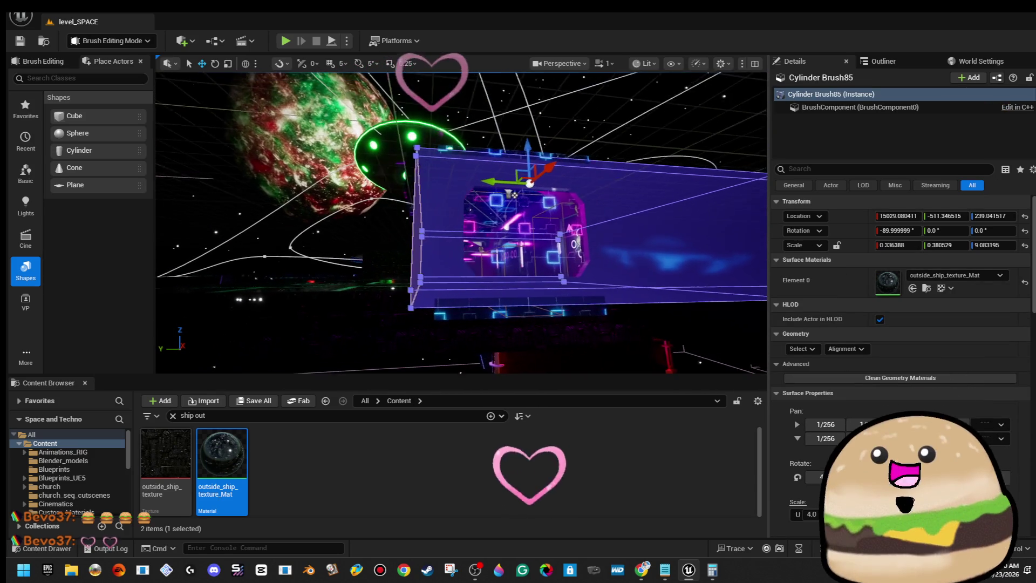
pyautogui.moveTo(382, 116); pyautogui.dragTo(445, 371)
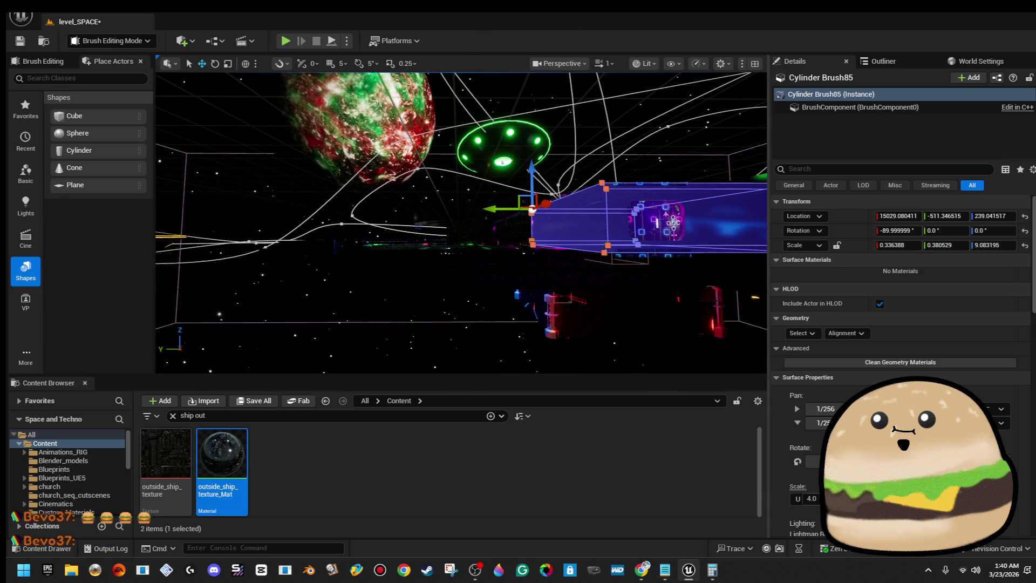
pyautogui.moveTo(489, 209)
pyautogui.mouseDown()
pyautogui.moveTo(303, 198)
pyautogui.moveTo(318, 198)
pyautogui.mouseUp()
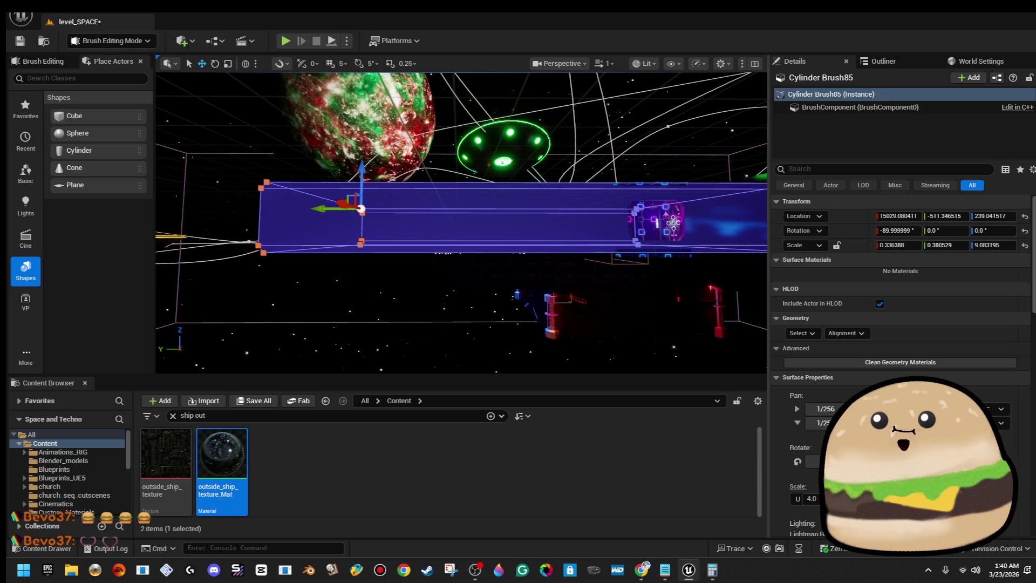
# Inspect the lengthened corridor inside and out, then stretch its end further toward the planet.
pyautogui.press('f')
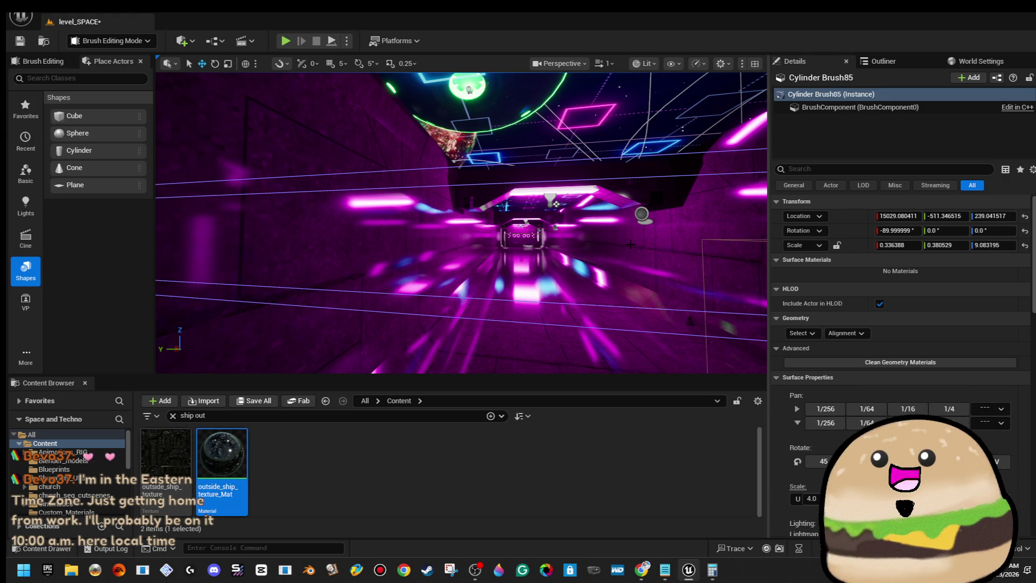
pyautogui.press('f')
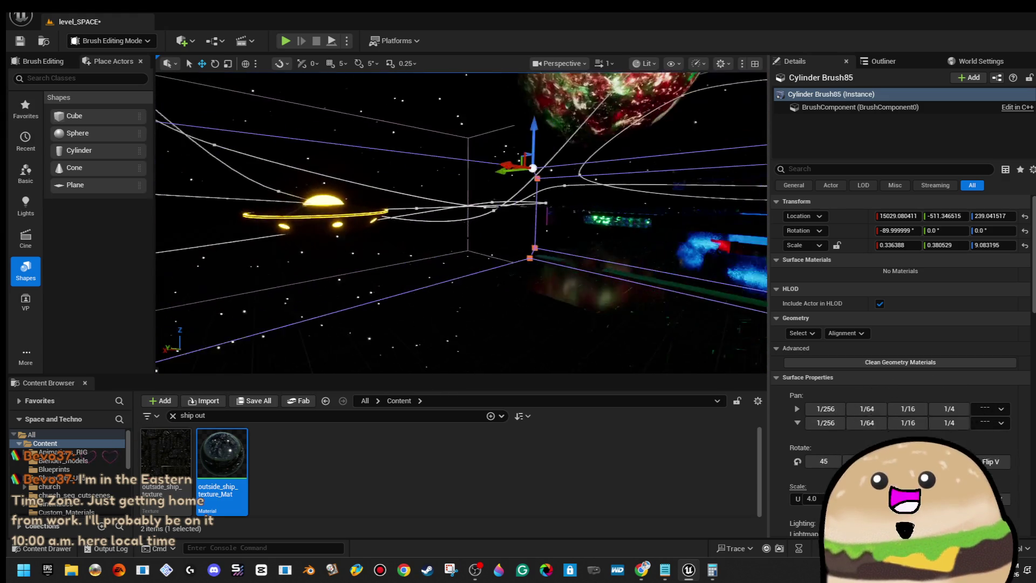
pyautogui.press('w')
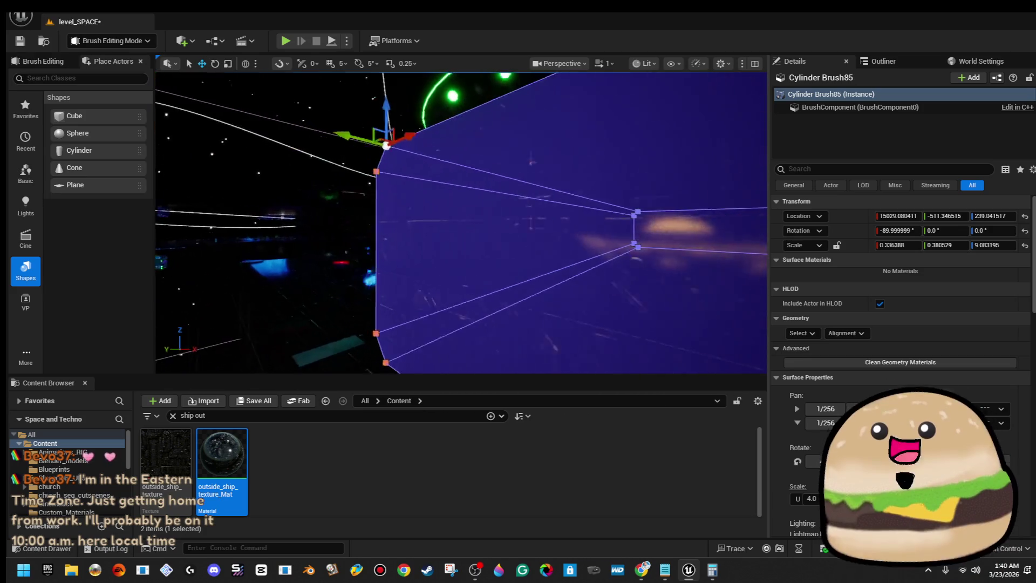
pyautogui.press('s')
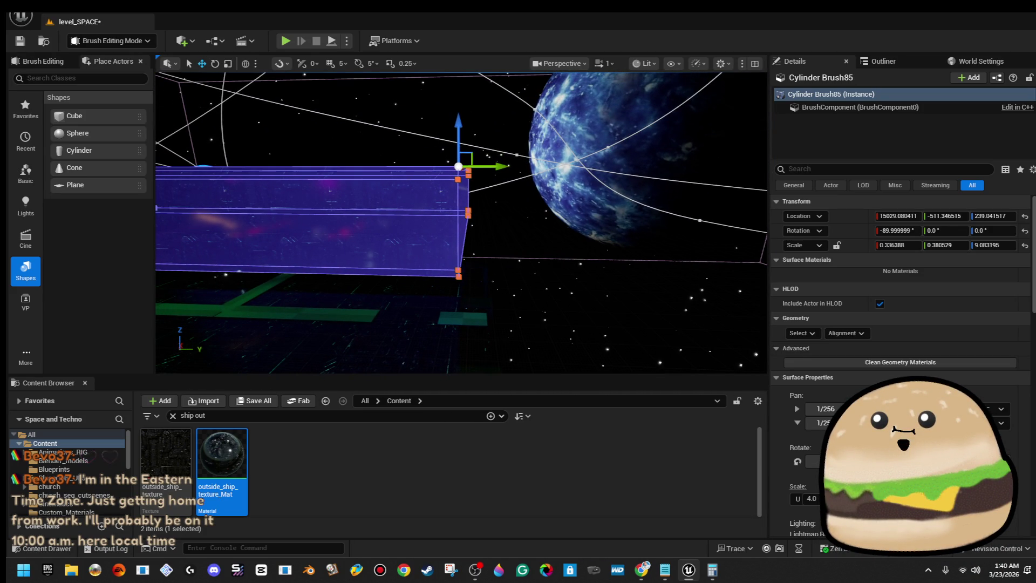
pyautogui.moveTo(501, 167); pyautogui.dragTo(534, 172)
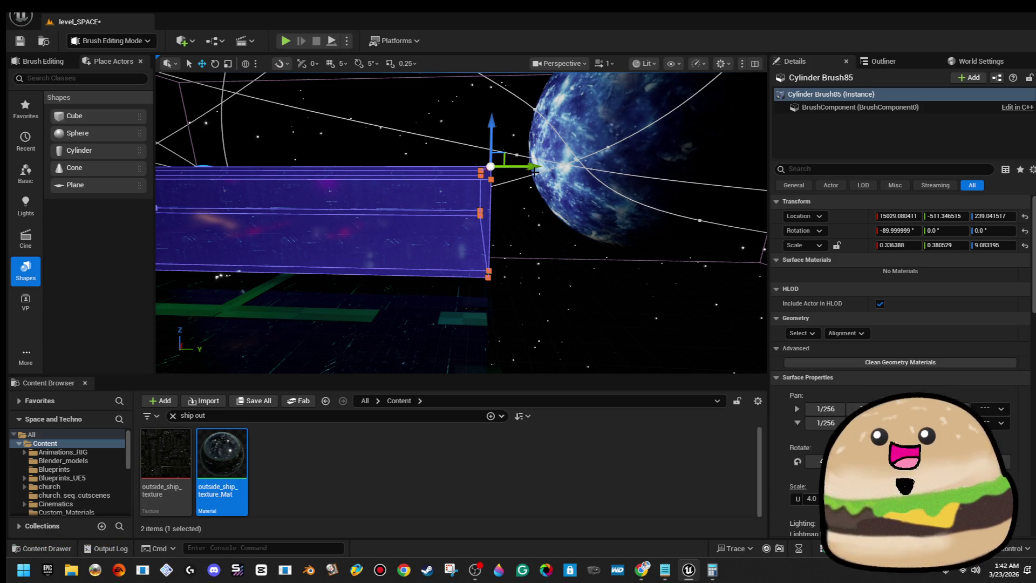
# Fly the view into the lengthened corridor.
pyautogui.moveTo(533, 171)
pyautogui.mouseDown()
pyautogui.moveTo(548, 116)
pyautogui.moveTo(515, 127)
pyautogui.moveTo(526, 125)
pyautogui.mouseUp()
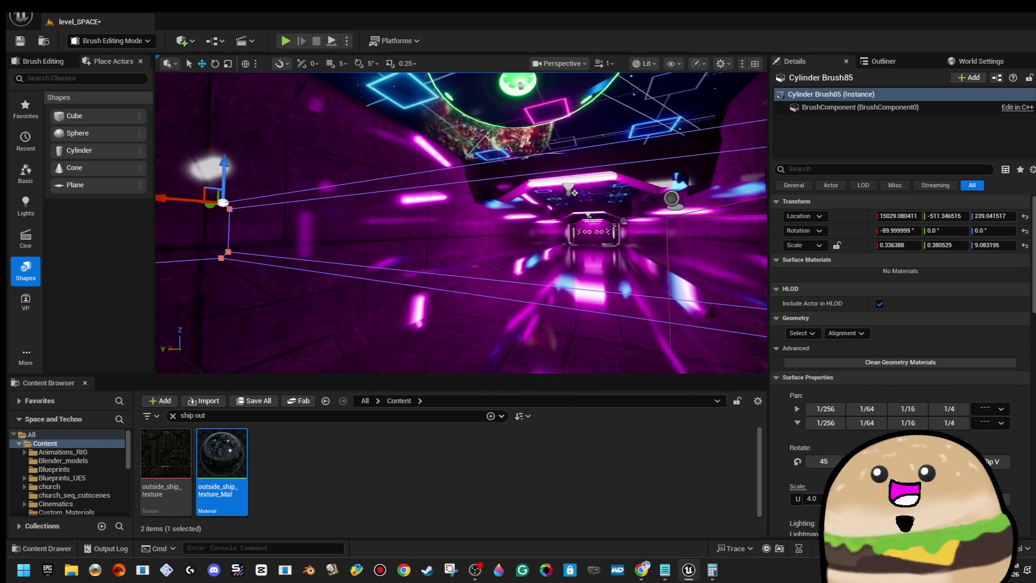
pyautogui.moveTo(526, 125)
pyautogui.mouseDown()
pyautogui.moveTo(555, 125)
pyautogui.moveTo(555, 140)
pyautogui.moveTo(555, 110)
pyautogui.mouseUp()
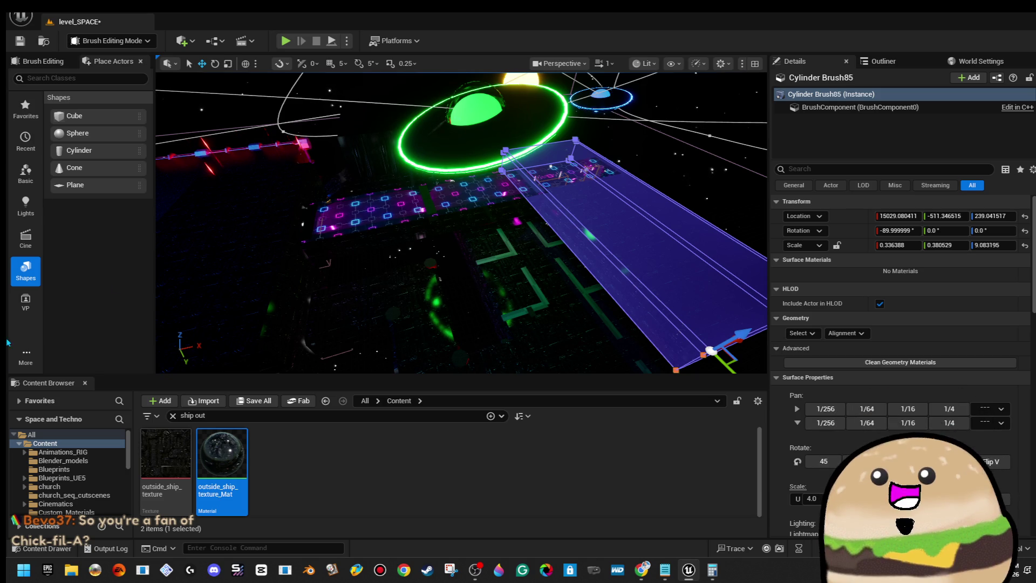
pyautogui.press('w')
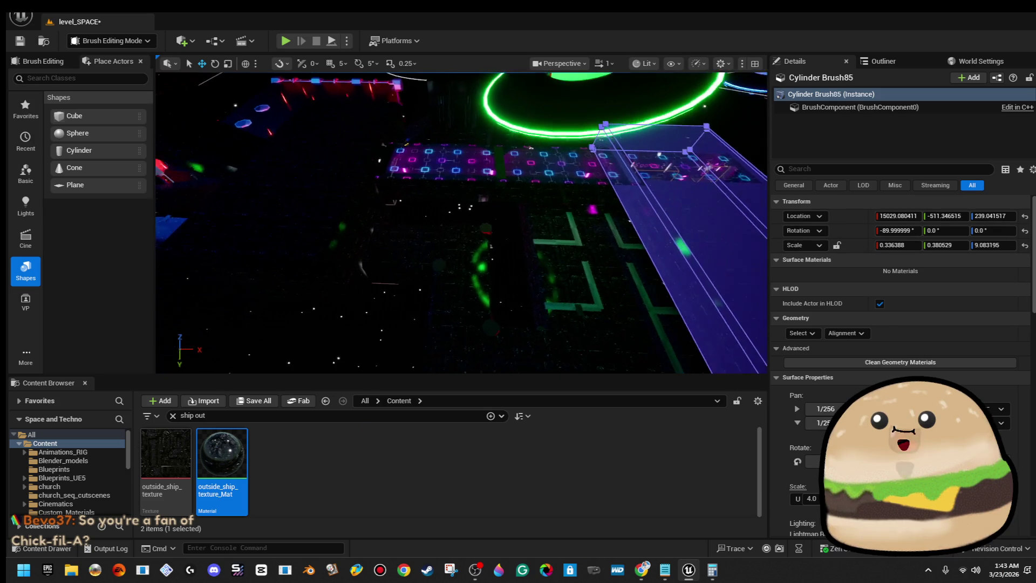
pyautogui.press('f')
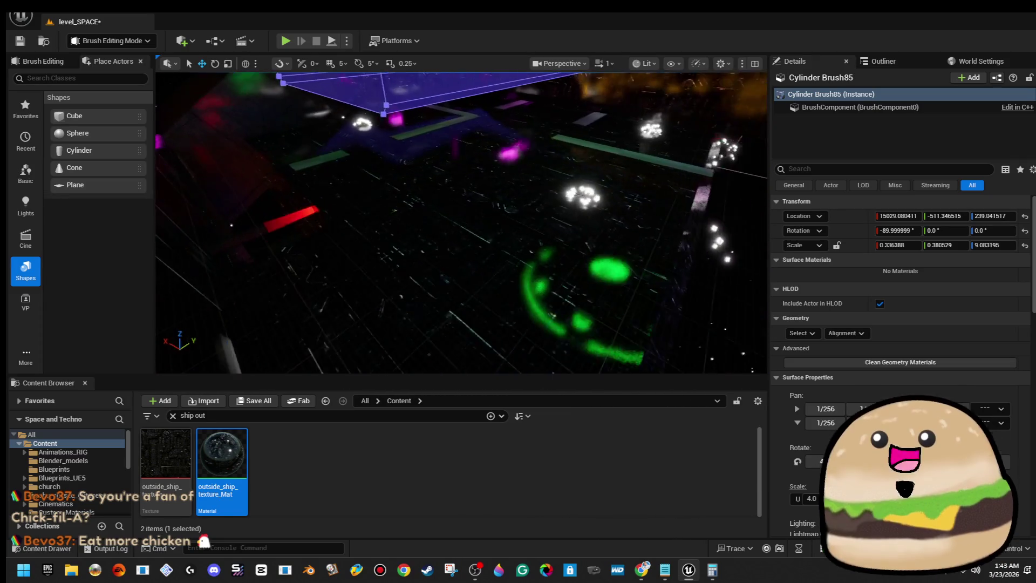
pyautogui.press('w')
pyautogui.press('w')
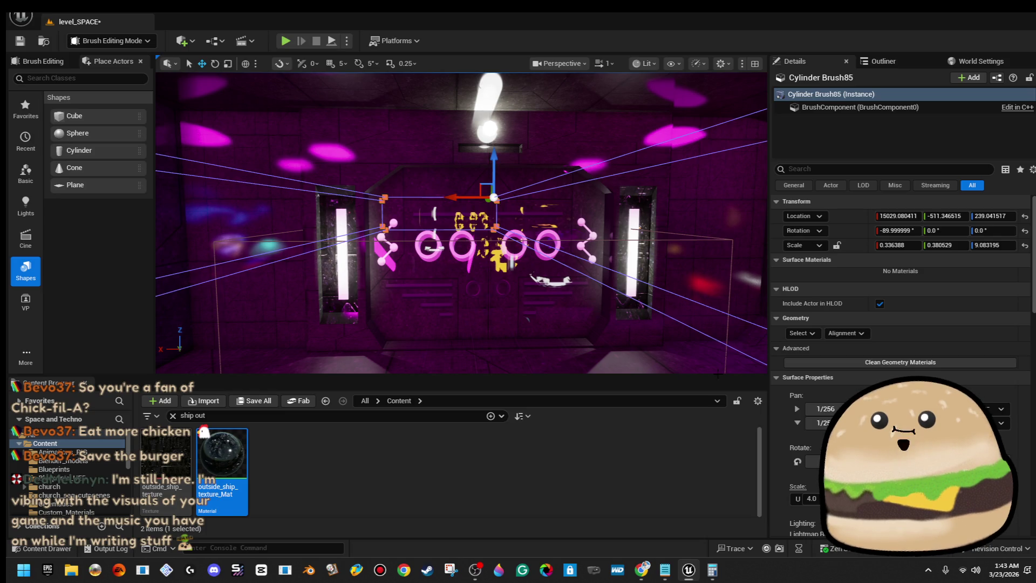
# Fly outside the corridor brush and marquee-select the vertices along its left edge.
pyautogui.press('w')
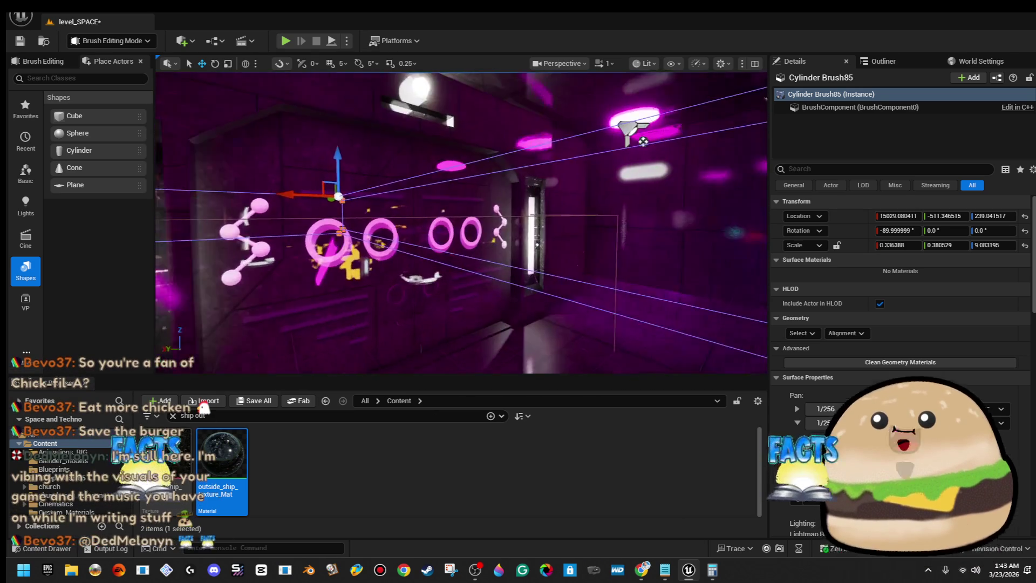
pyautogui.press('a')
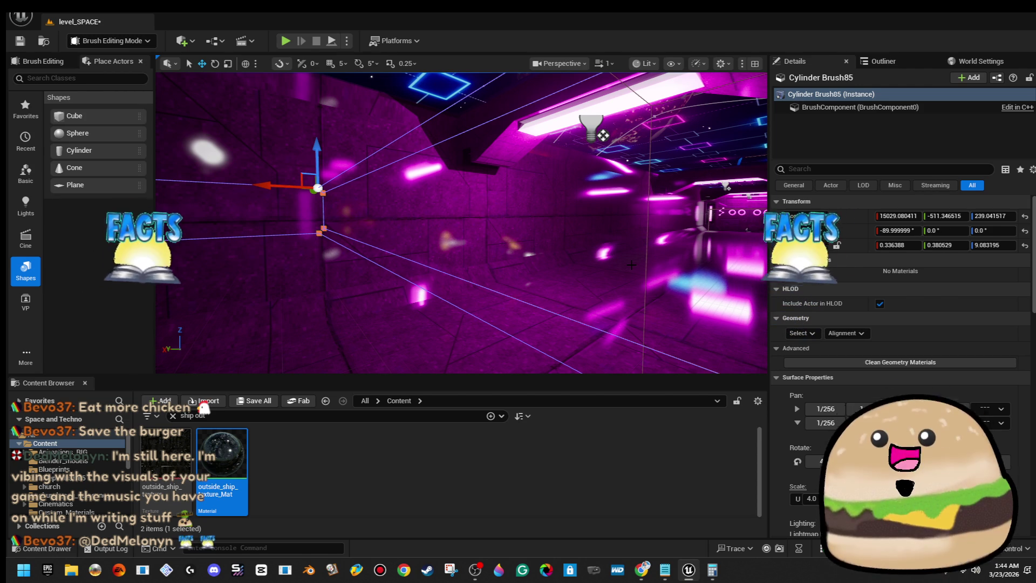
pyautogui.press('s')
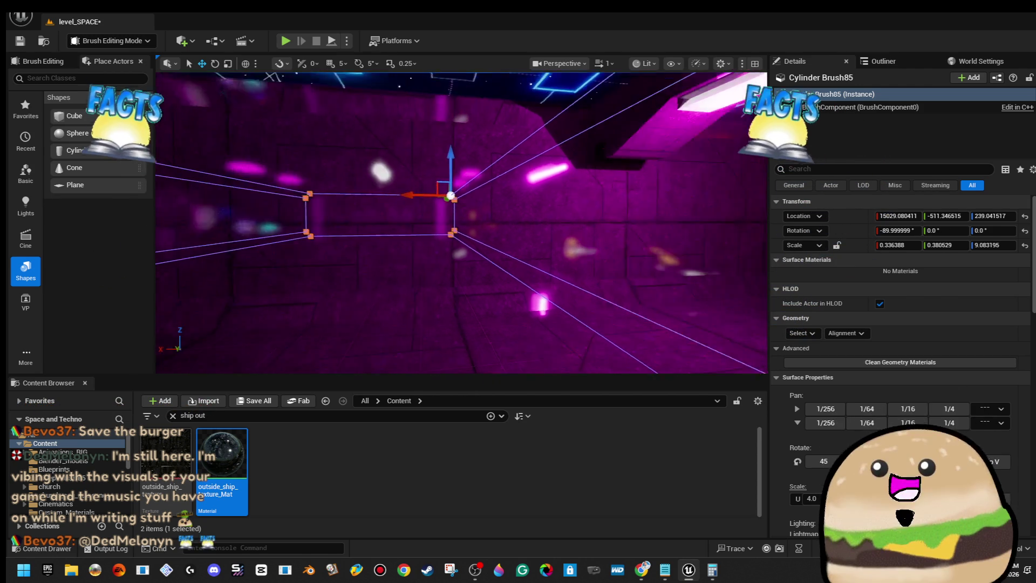
pyautogui.press('w')
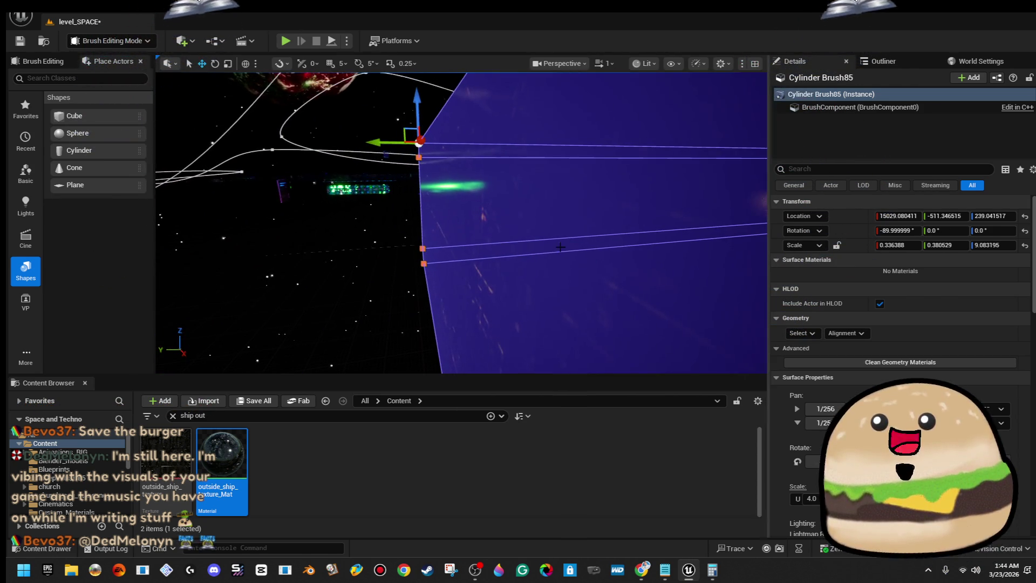
pyautogui.press('a')
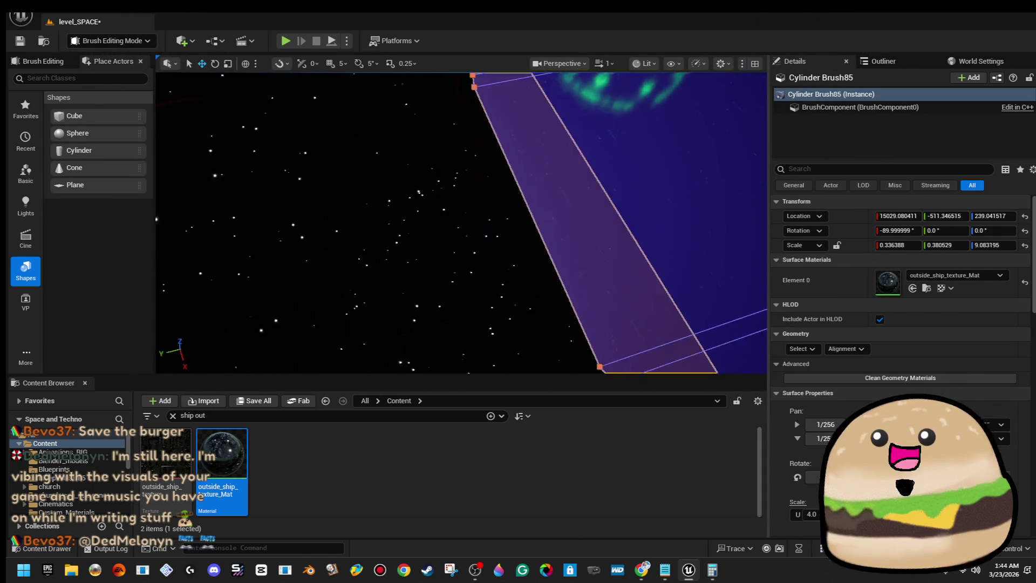
pyautogui.press('s')
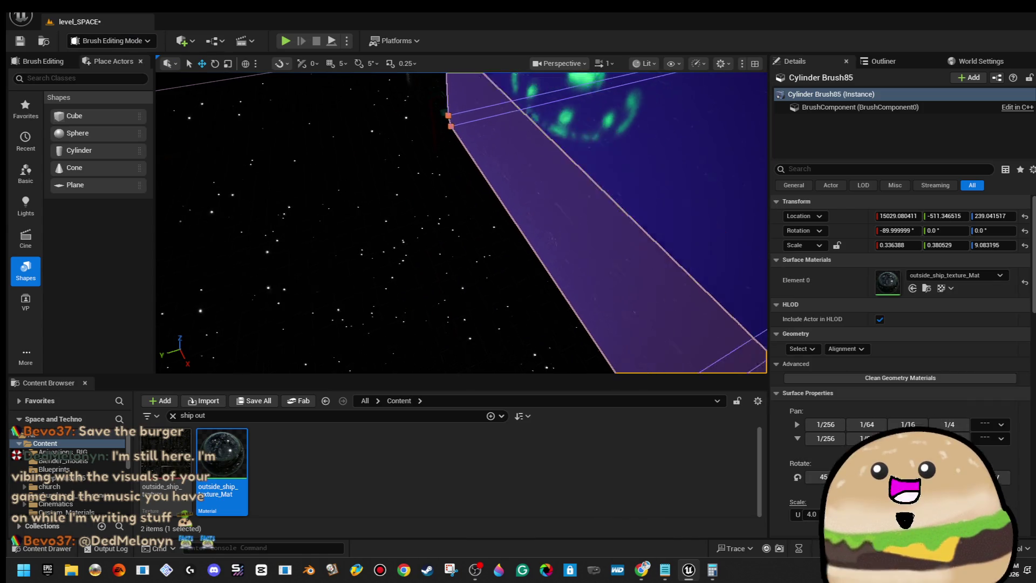
pyautogui.moveTo(411, 123); pyautogui.dragTo(486, 359)
pyautogui.moveTo(552, 328)
pyautogui.mouseDown()
pyautogui.moveTo(327, 218)
pyautogui.moveTo(526, 232)
pyautogui.mouseUp()
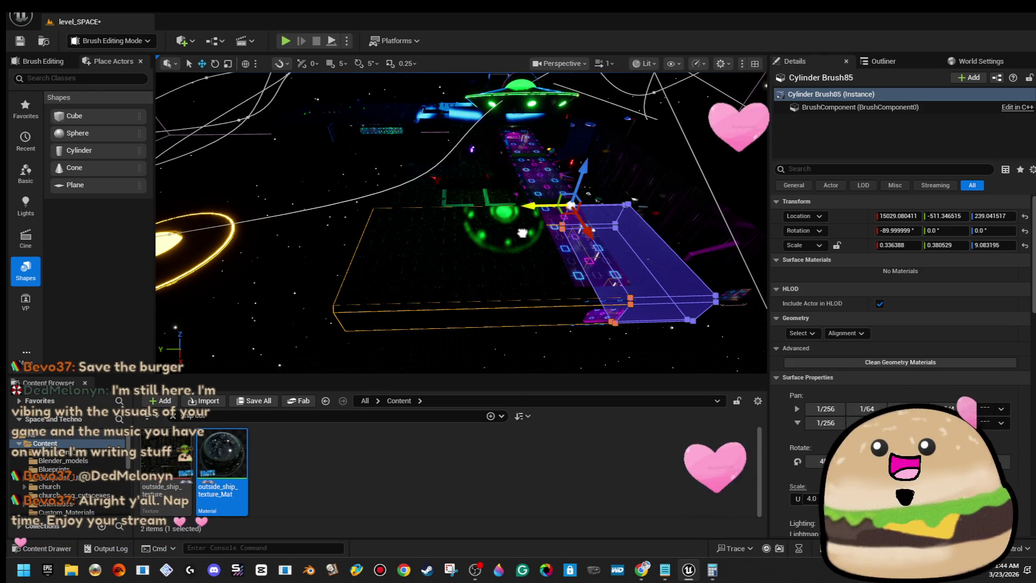
# Fly the view into the corridor and slide Cylinder Brush85 sideways along its Y axis.
pyautogui.moveTo(526, 232)
pyautogui.mouseDown()
pyautogui.moveTo(485, 194)
pyautogui.moveTo(496, 130)
pyautogui.mouseUp()
pyautogui.moveTo(644, 118)
pyautogui.mouseDown()
pyautogui.moveTo(604, 135)
pyautogui.moveTo(643, 117)
pyautogui.mouseUp()
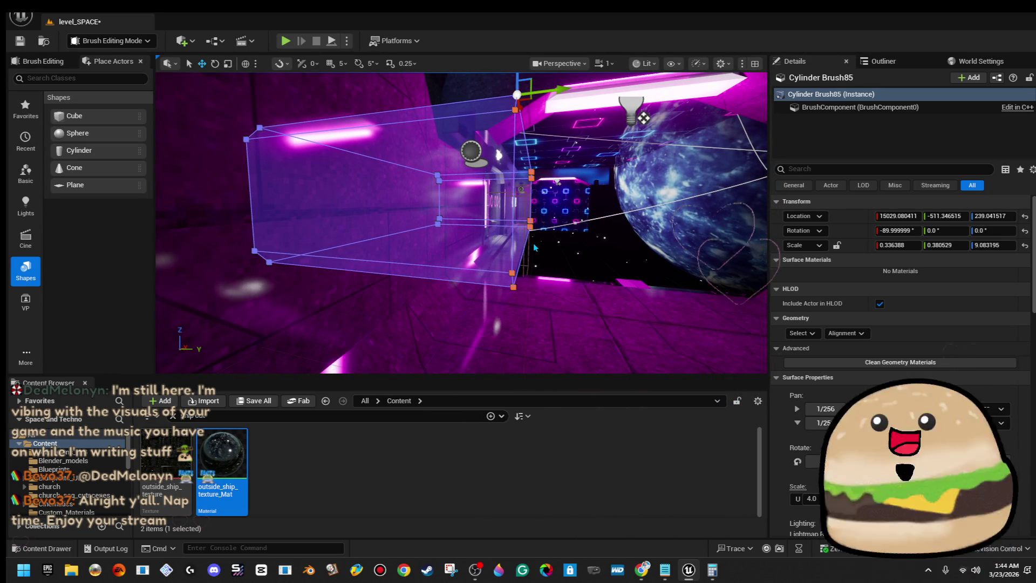
pyautogui.moveTo(643, 117); pyautogui.dragTo(595, 148)
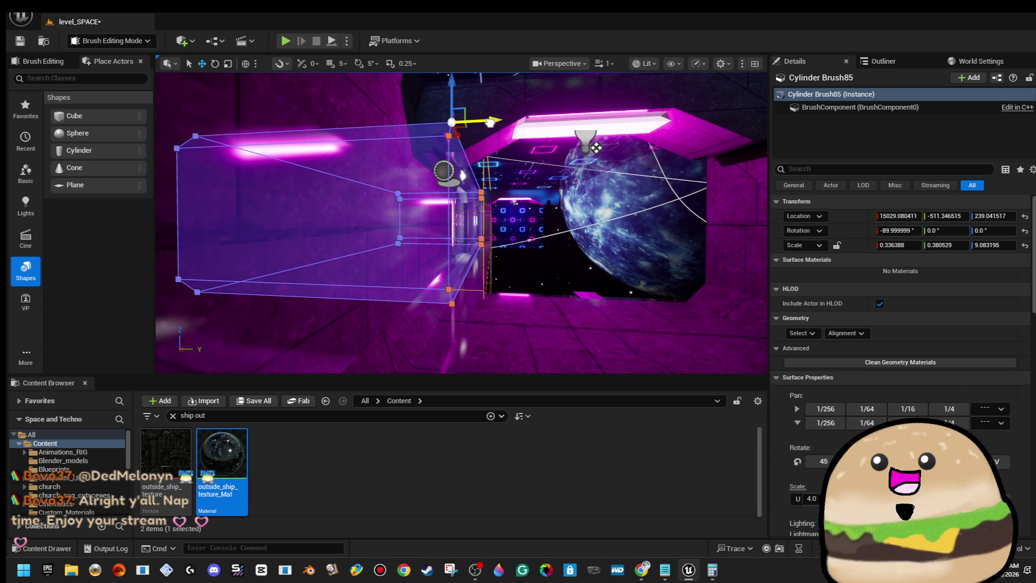
pyautogui.scroll(5, 595, 147)
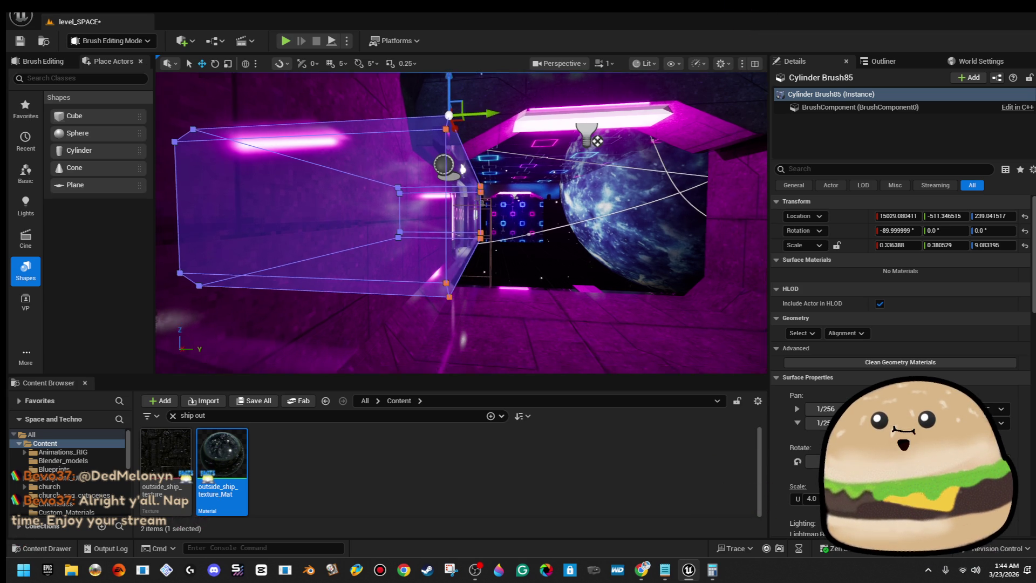
pyautogui.moveTo(541, 172); pyautogui.dragTo(583, 134)
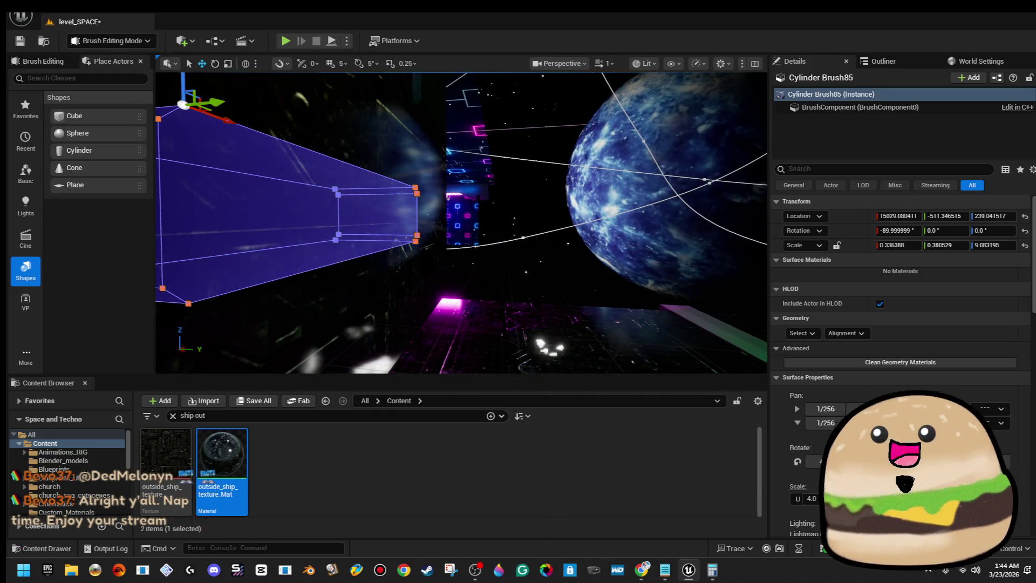
pyautogui.moveTo(224, 112)
pyautogui.mouseDown()
pyautogui.moveTo(484, 91)
pyautogui.moveTo(488, 73)
pyautogui.moveTo(493, 91)
pyautogui.moveTo(460, 82)
pyautogui.moveTo(505, 84)
pyautogui.moveTo(487, 84)
pyautogui.mouseUp()
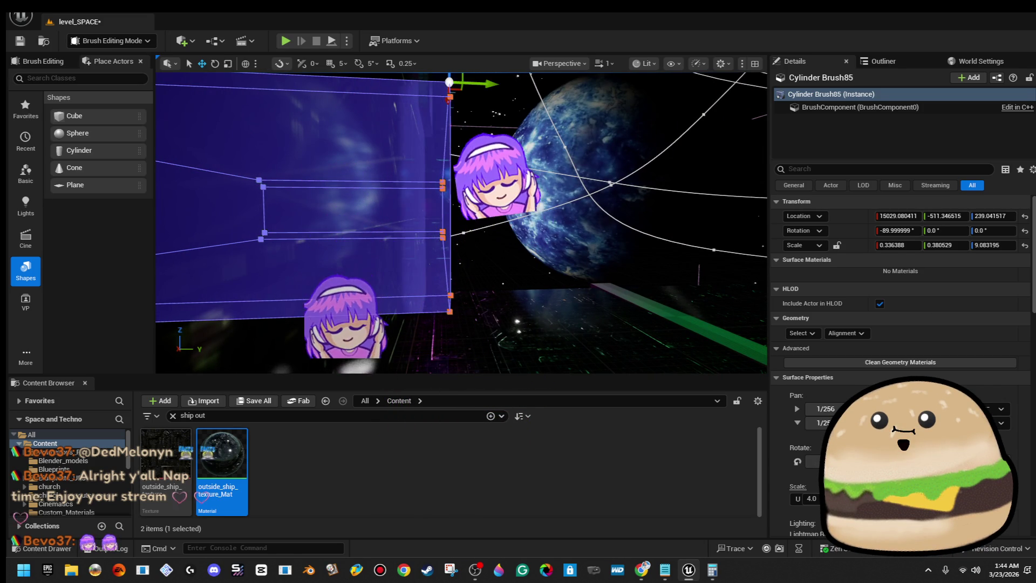
# Select Planet_spinning2 and frame the camera on it.
pyautogui.click(490, 120)
pyautogui.press('f')
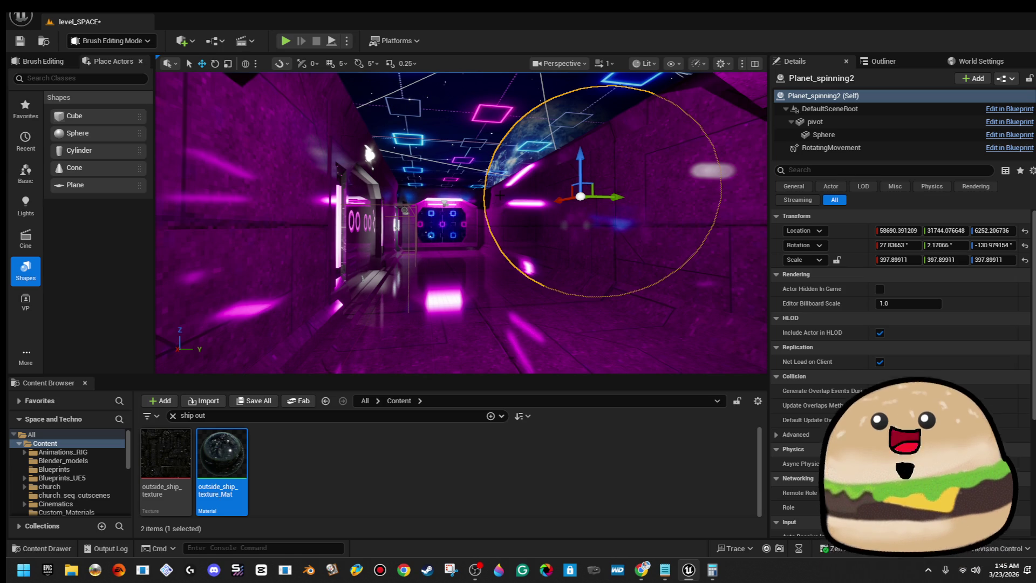
# Deselect the planet, fly down the magenta corridor through its door, and select the walkway floor.
pyautogui.press('f')
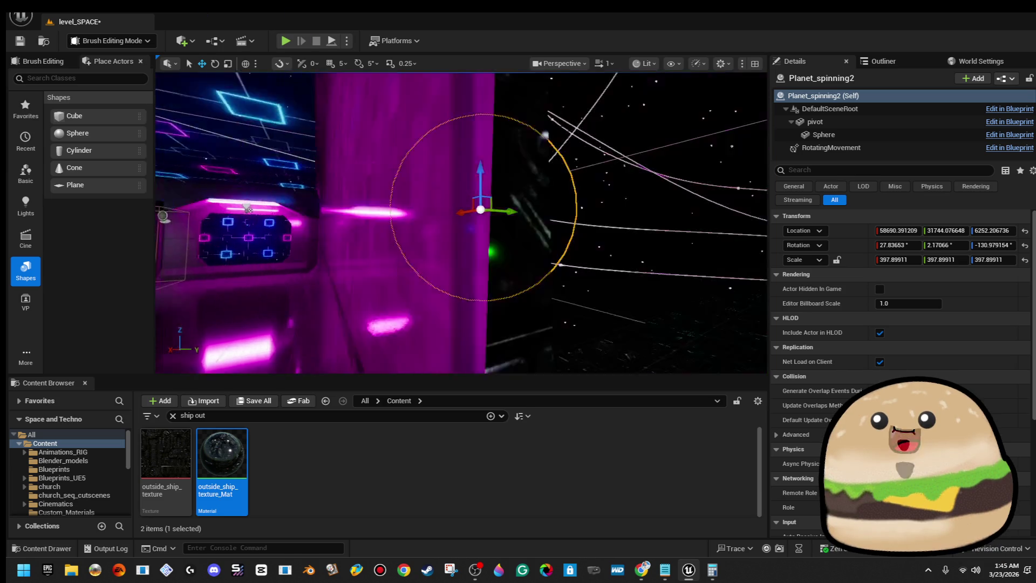
pyautogui.click(495, 192)
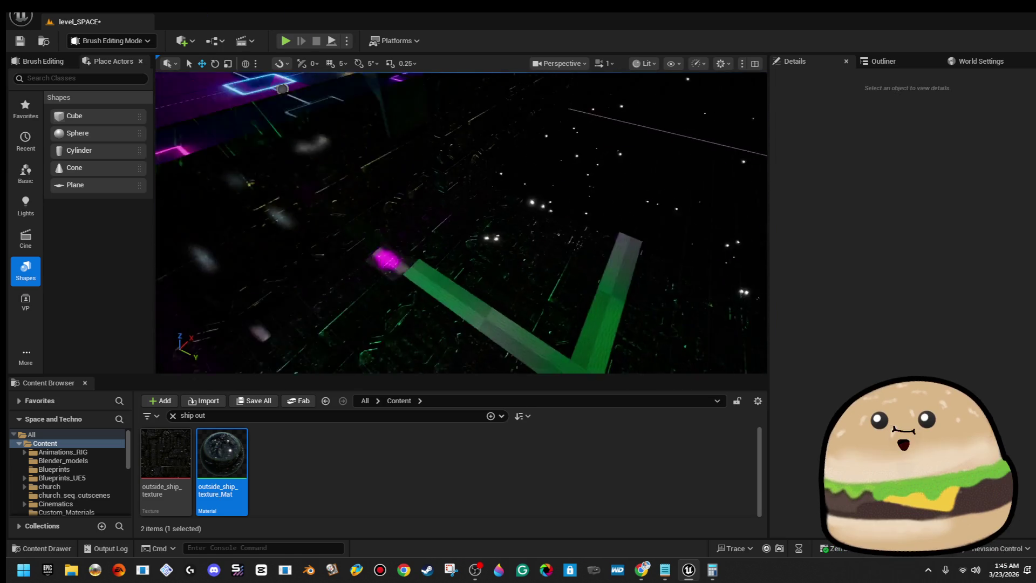
pyautogui.press('w')
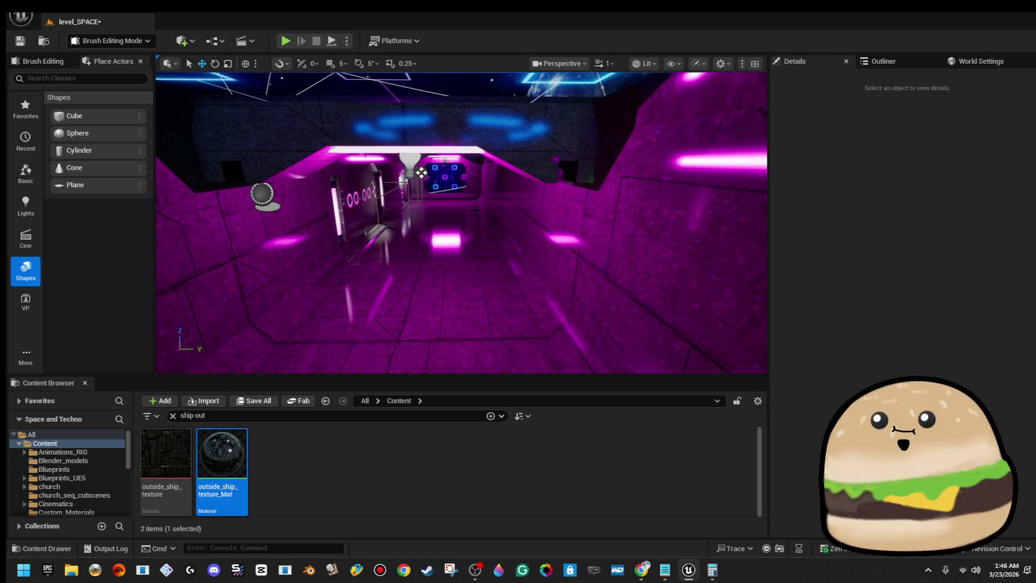
pyautogui.moveTo(421, 172); pyautogui.dragTo(421, 172)
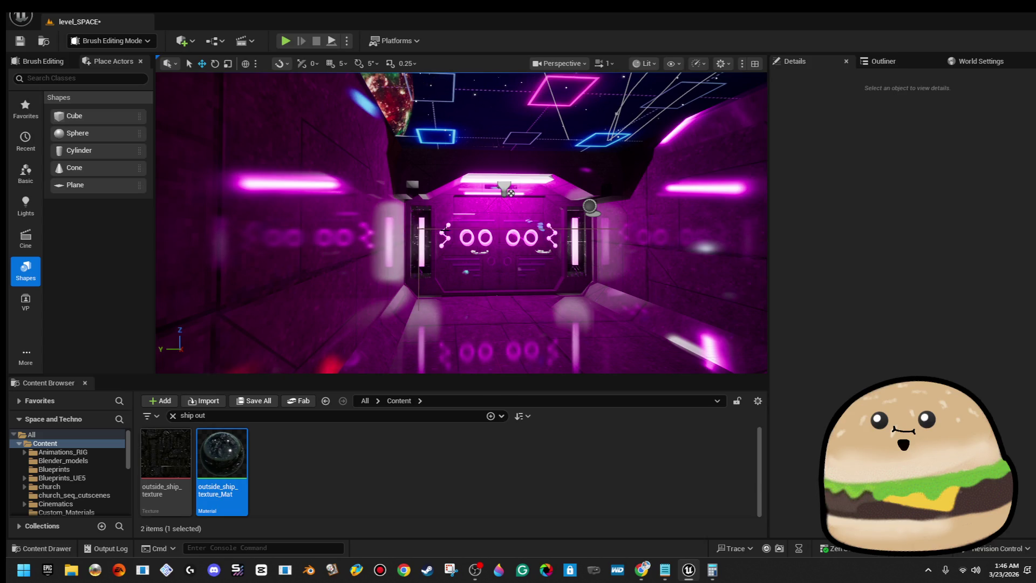
pyautogui.press('w')
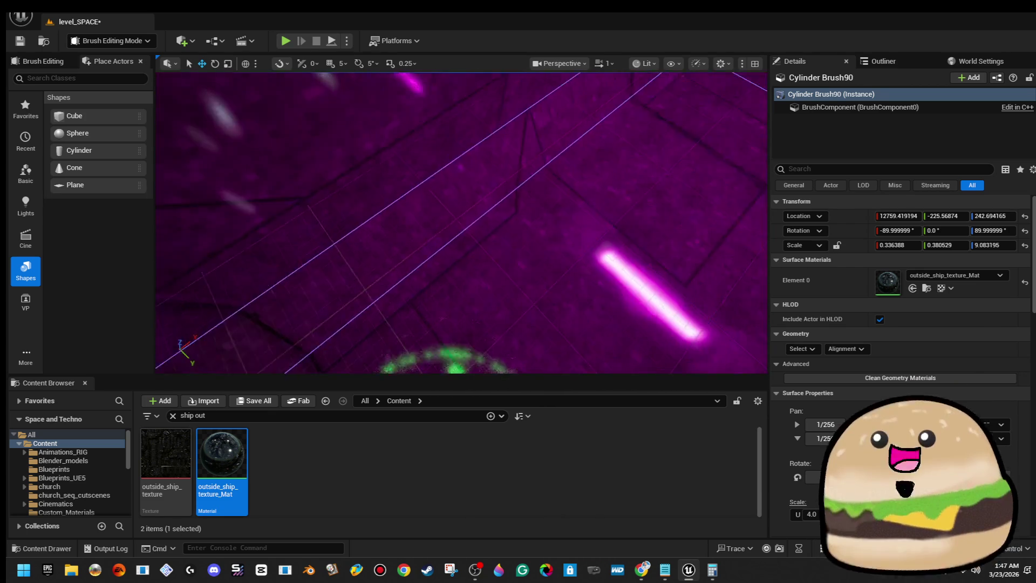
pyautogui.click(485, 243)
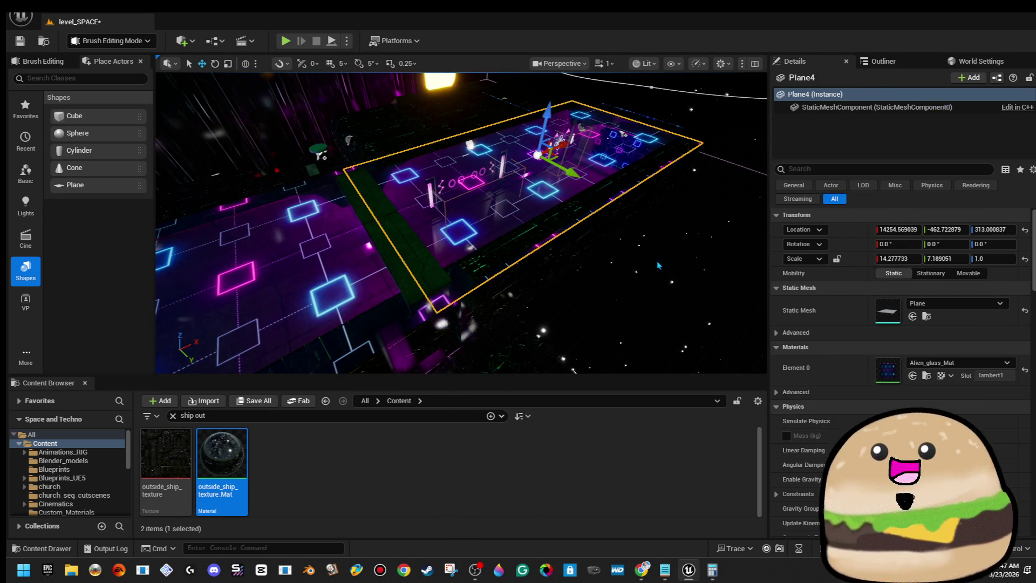
# Fly into the blue-lit room and start a Play From Here session from the brush there.
pyautogui.click(567, 205)
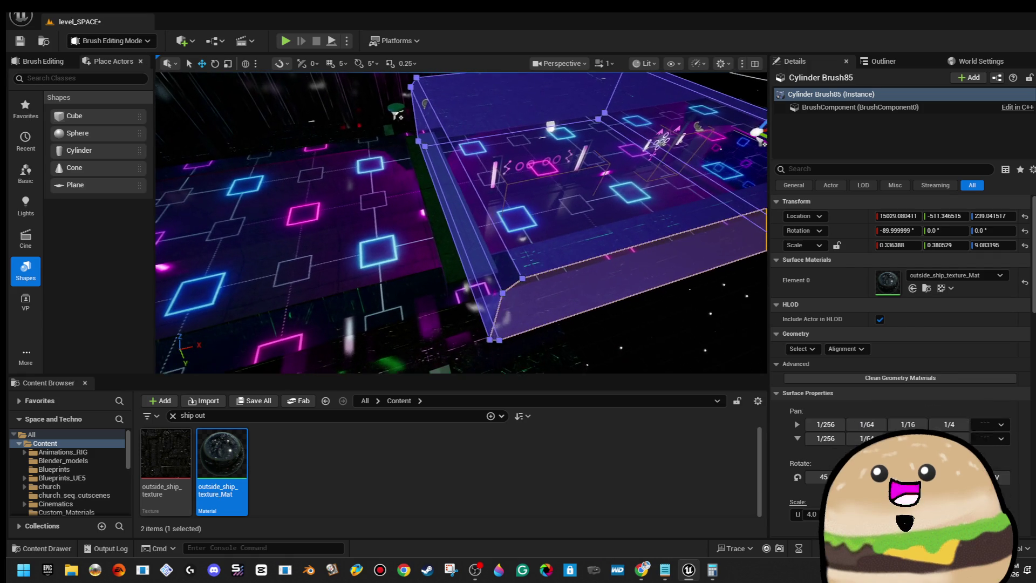
pyautogui.hotkey('alt', 'Tab')
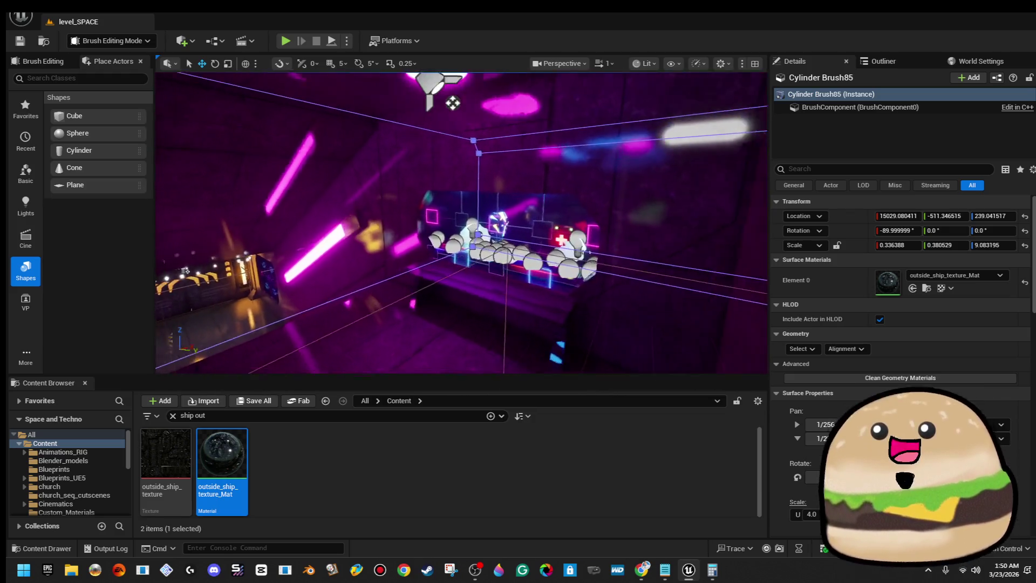
pyautogui.press('w')
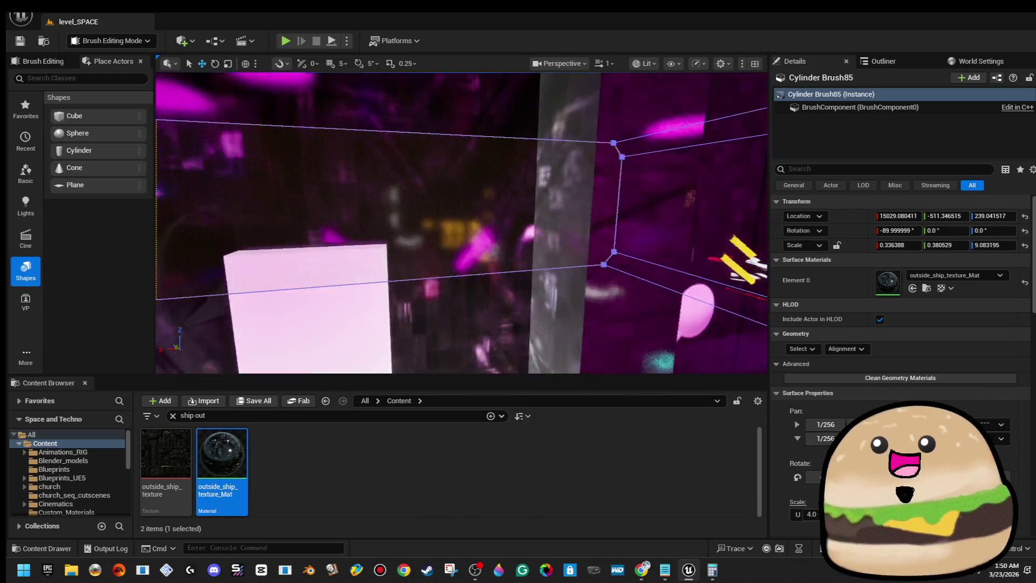
pyautogui.press('w')
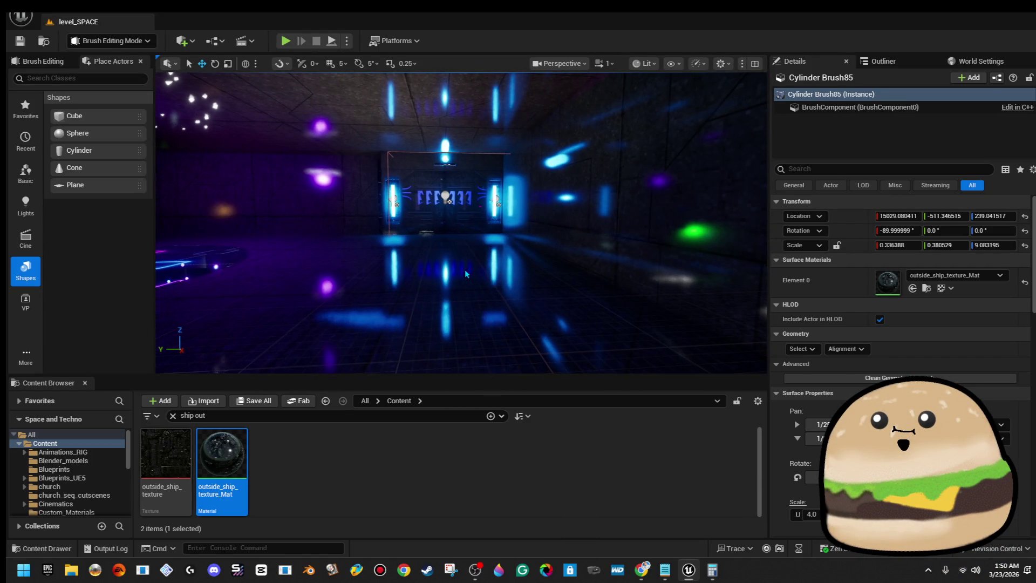
pyautogui.rightClick(465, 198)
pyautogui.click(515, 546)
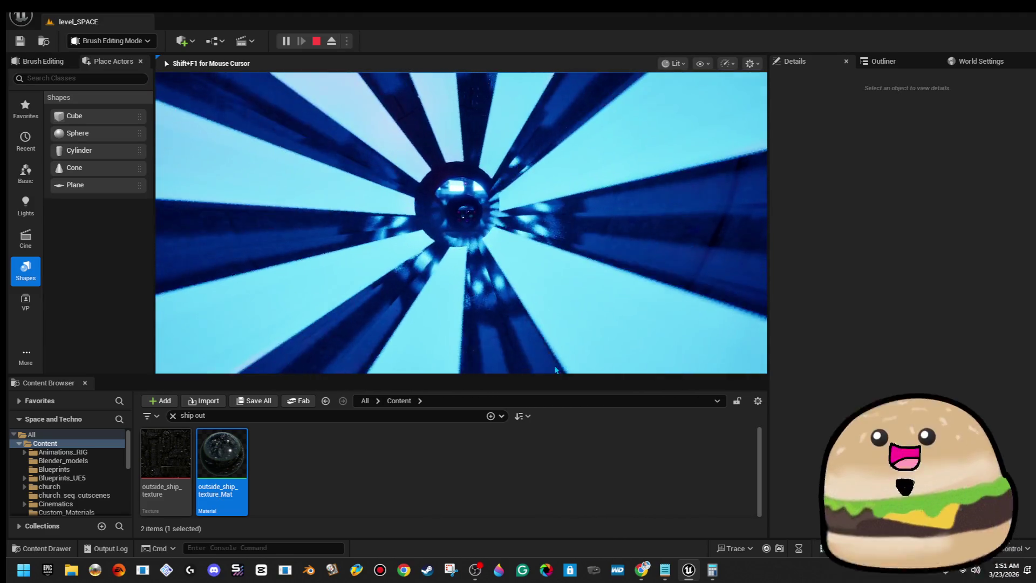
# Play through the level in full-window view, then exit back to the editor.
pyautogui.press('F11')
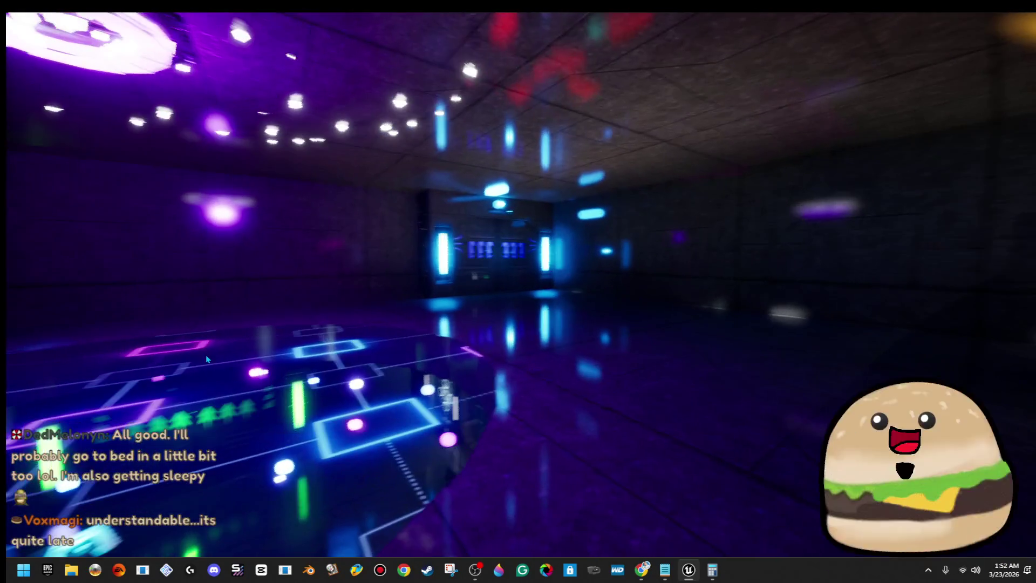
pyautogui.press('F11')
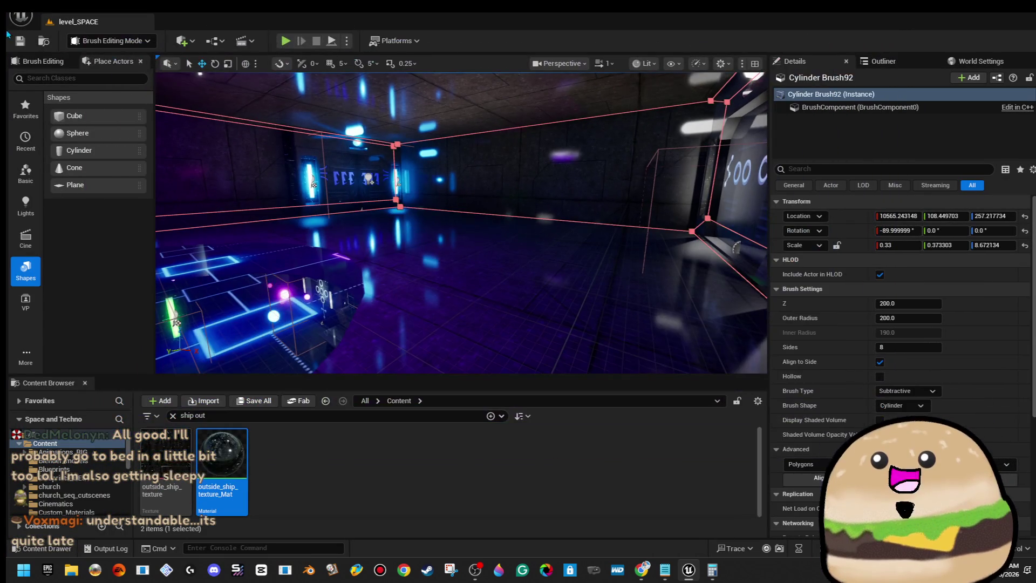